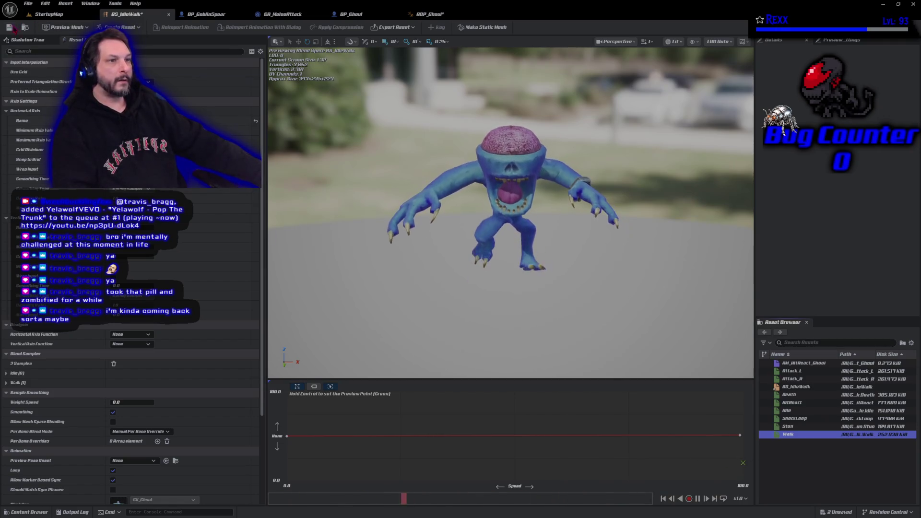
Save BS_IdleWalk, then compile and save the ABP_Ghoul animation blueprint
key("ctrl+s")
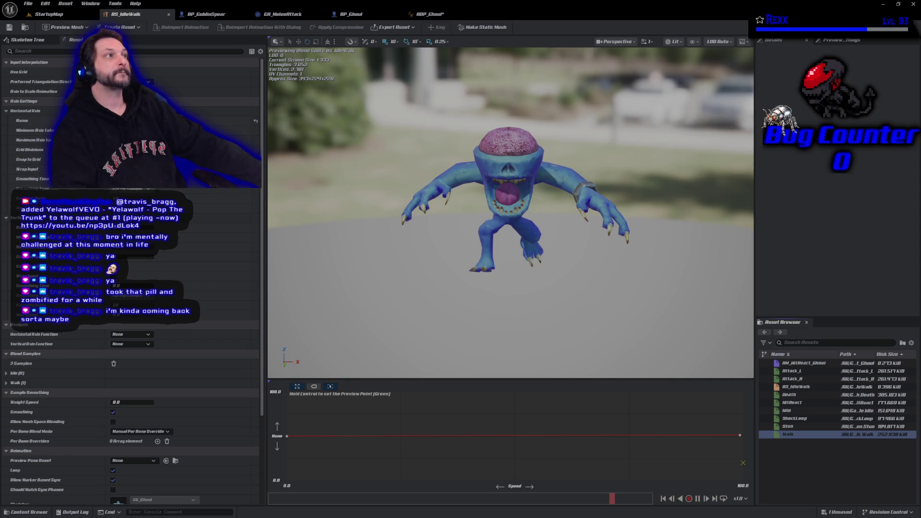
left_click(432, 14)
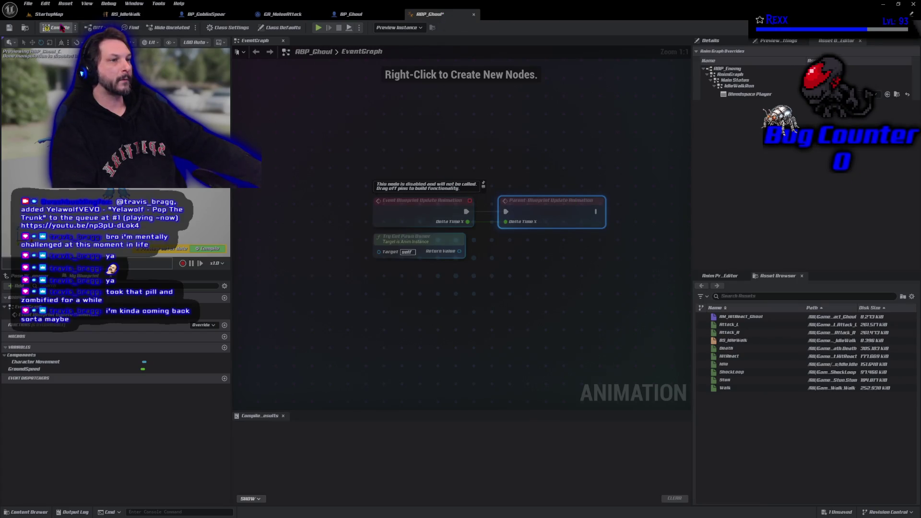
left_click(62, 28)
left_click(9, 28)
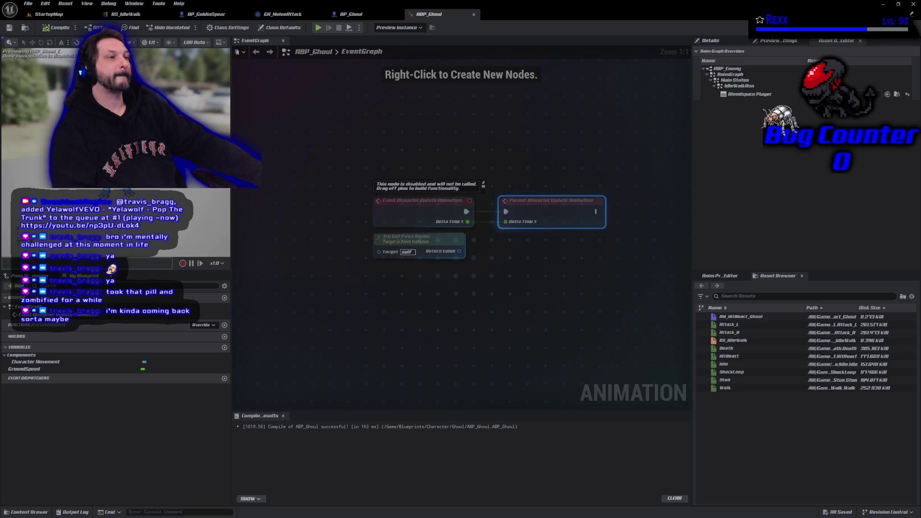
left_click(352, 14)
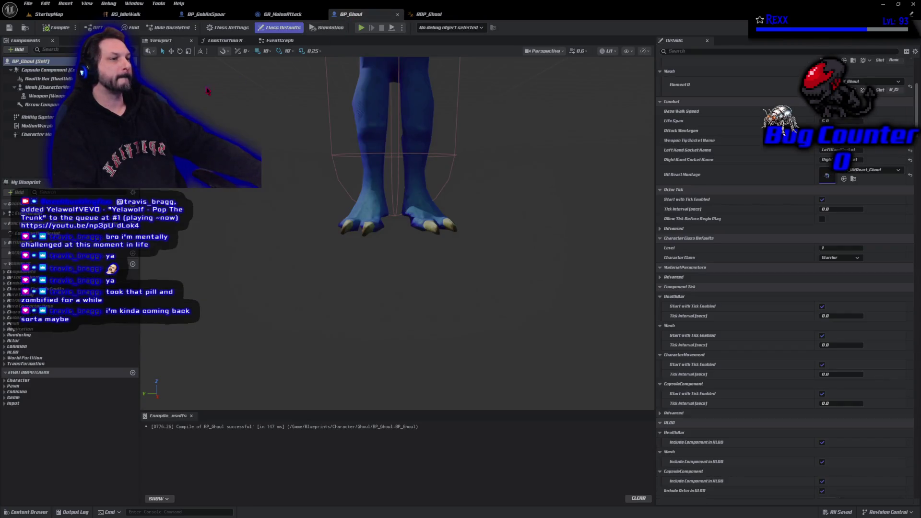
Set the Mesh component's Anim Class to ABP_Ghoul_C, compile and save BP_Ghoul, then frame the ghoul
left_click(43, 88)
scroll(772, 216, "down", 5)
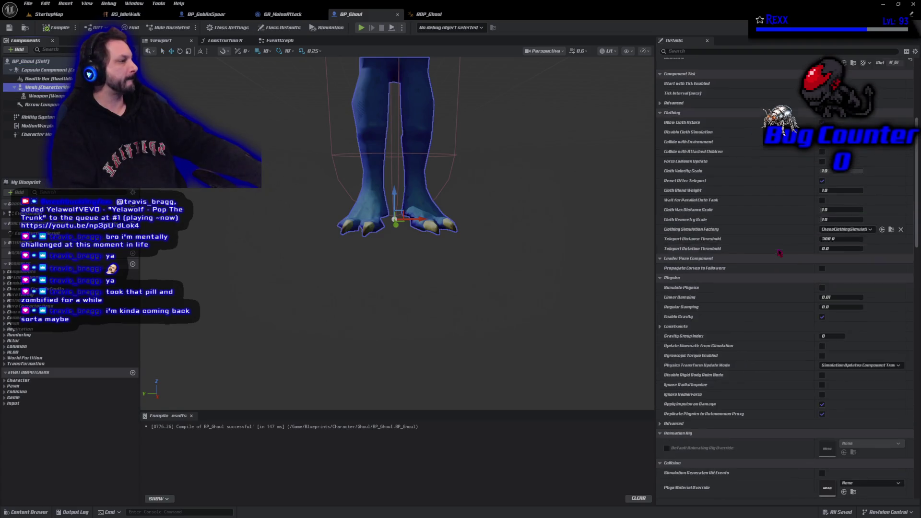
scroll(778, 247, "up", 5)
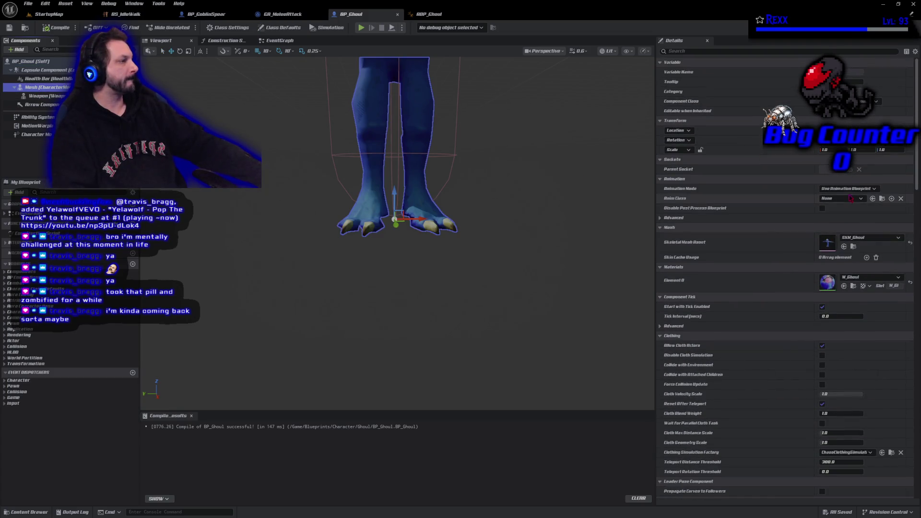
left_click(848, 199)
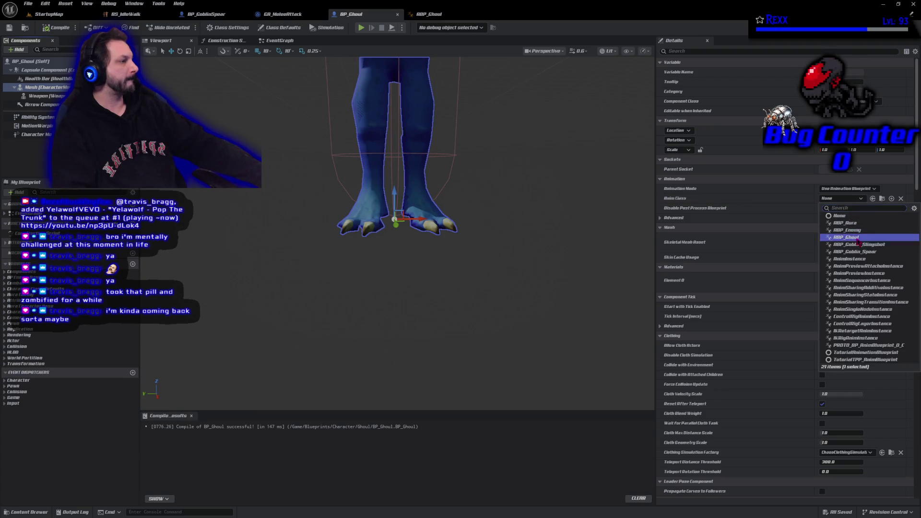
left_click(859, 238)
key("F7")
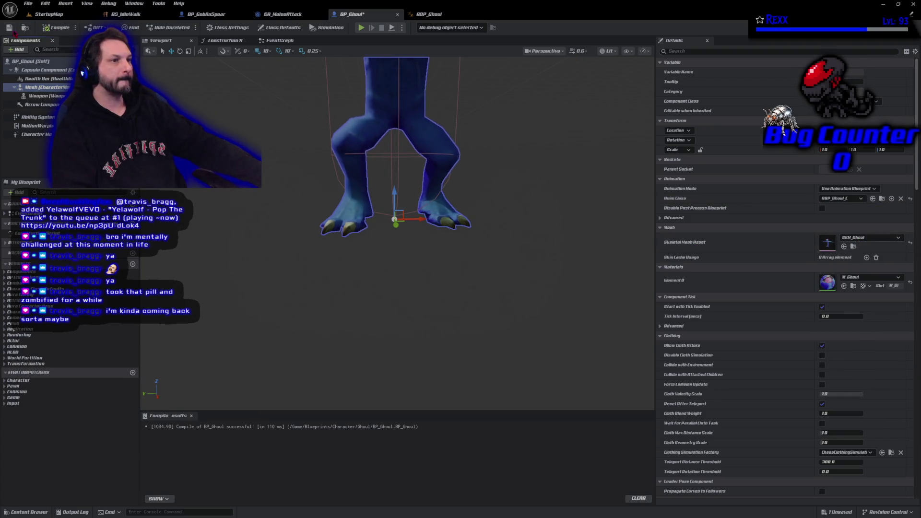
key("ctrl+s")
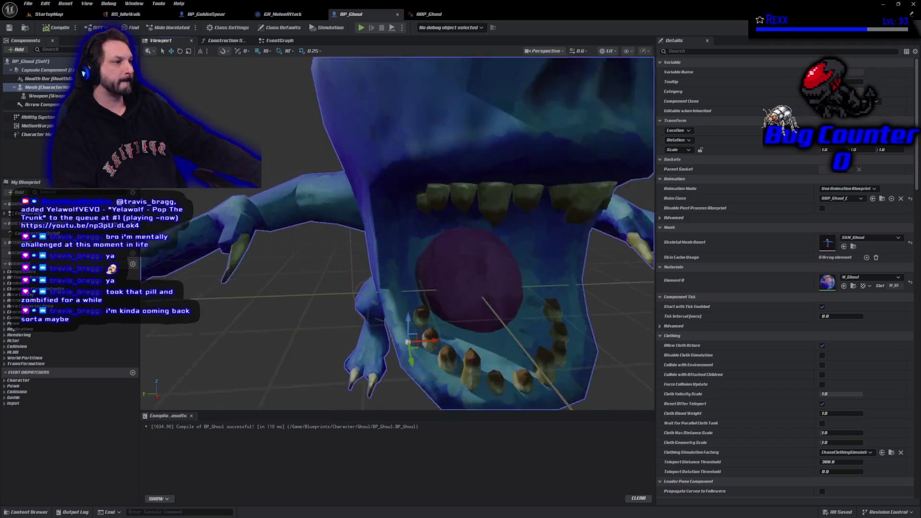
key("f")
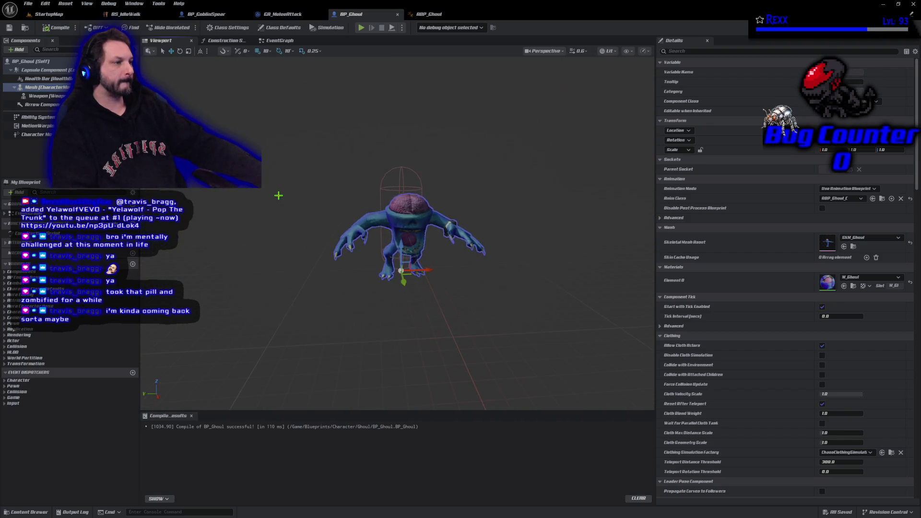
left_click_drag(364, 235, 405, 235)
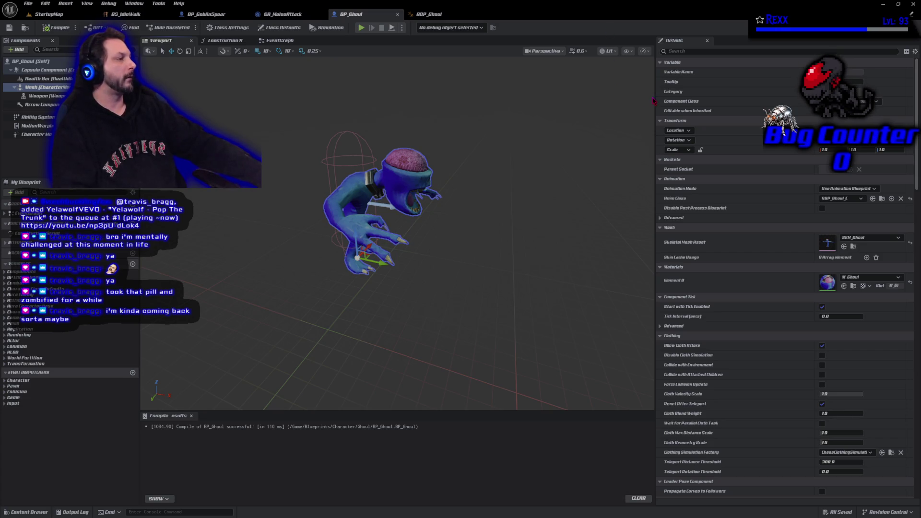
Filter Details by 'behav' and confirm Class Defaults uses BT_EnemyBehaviorTree as the Behavior Tree
left_click(681, 50)
type("behav")
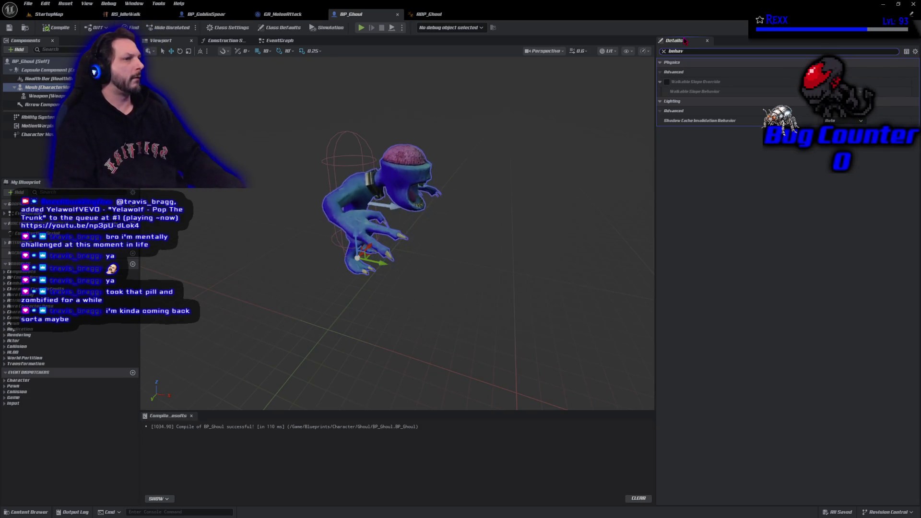
left_click(40, 62)
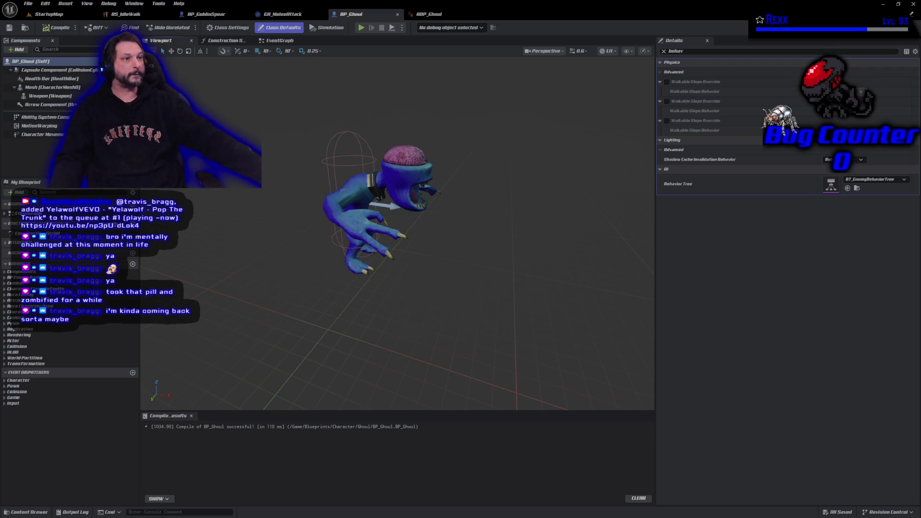
left_click(53, 14)
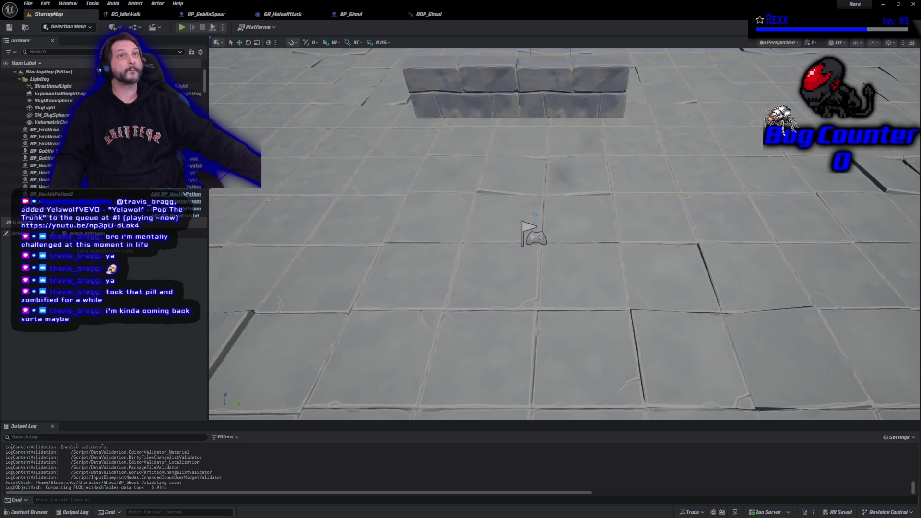
Drag BP_Ghoul from Blueprints/Character/Ghoul into the StartupMap level and save the level
left_click(29, 512)
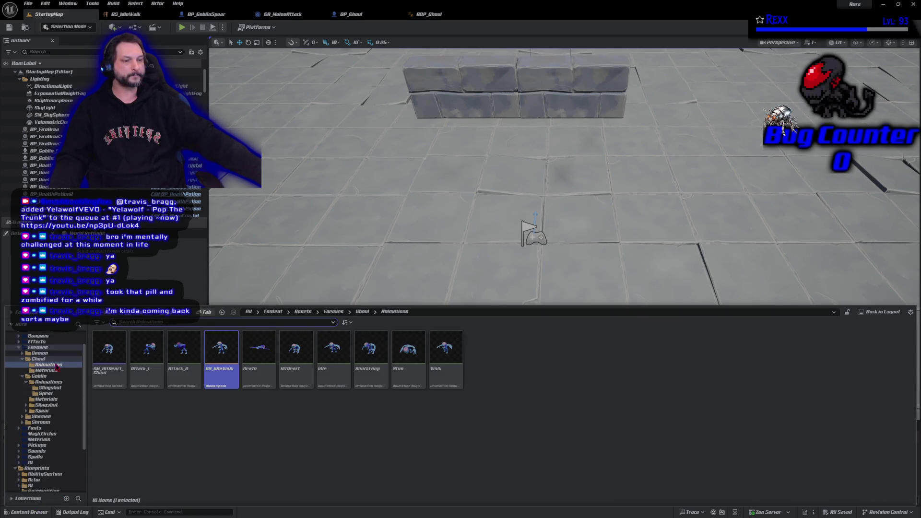
left_click(48, 469)
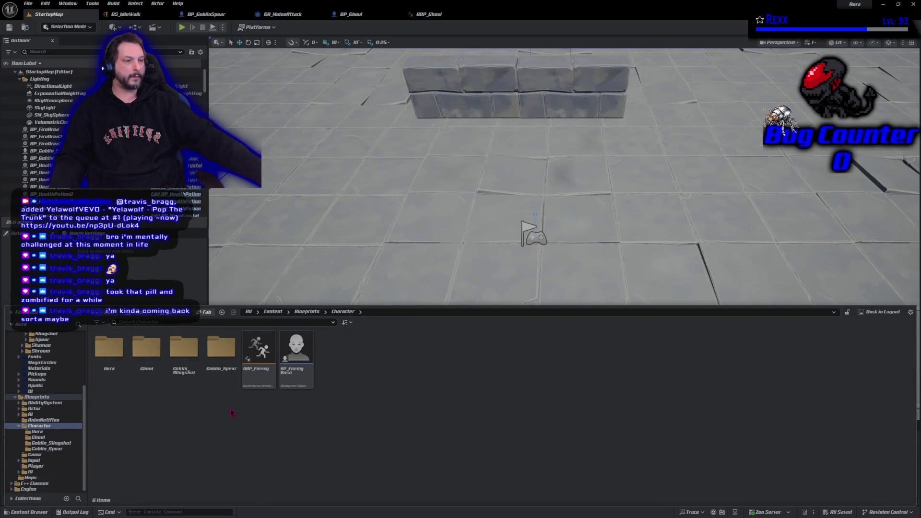
double_click(148, 370)
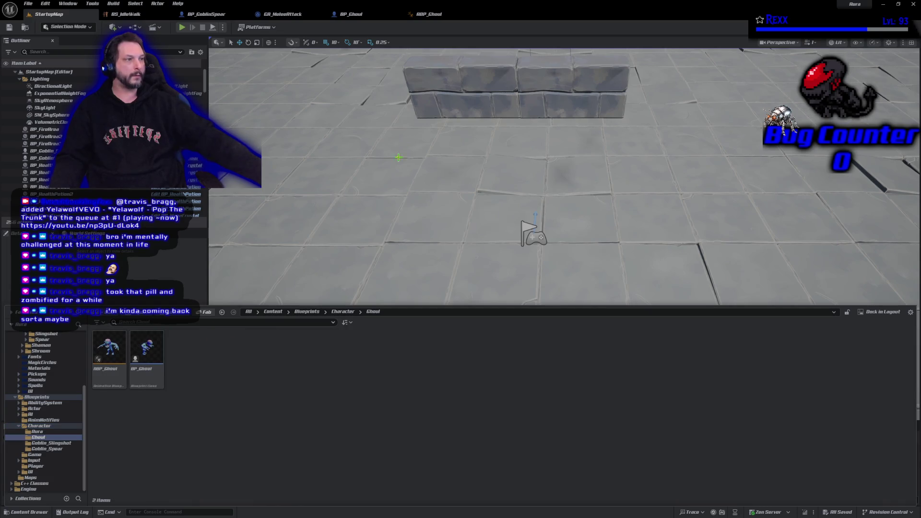
left_click_drag(398, 156, 399, 216)
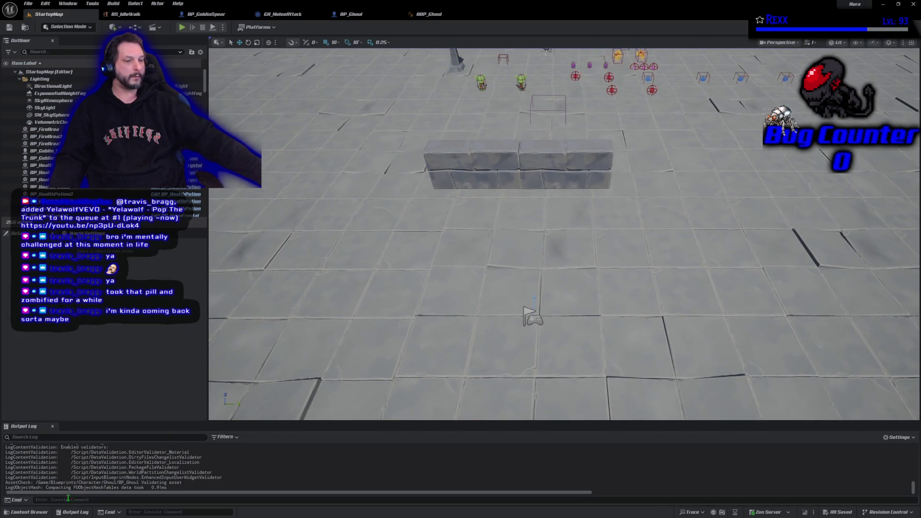
left_click(28, 512)
mouse_move(164, 339)
left_mouse_down()
mouse_move(437, 133)
mouse_move(498, 134)
mouse_move(485, 91)
mouse_move(429, 76)
left_mouse_up()
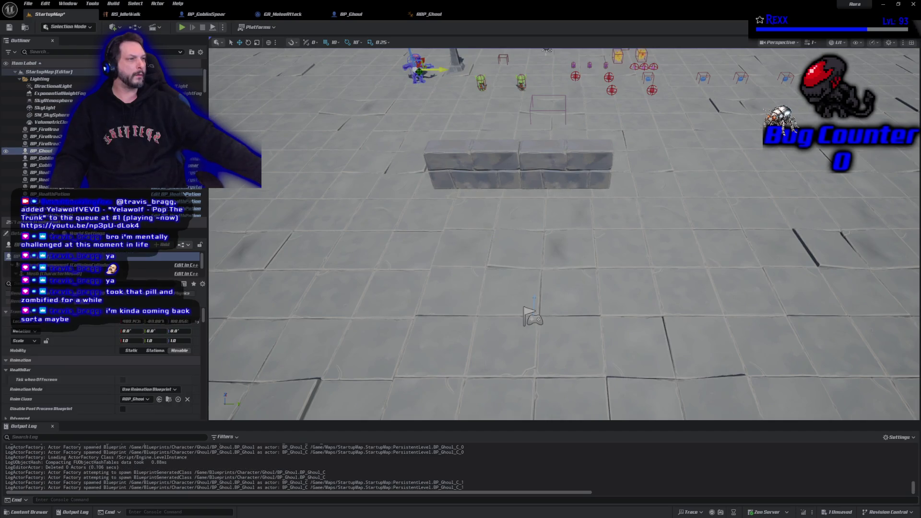
left_click(10, 29)
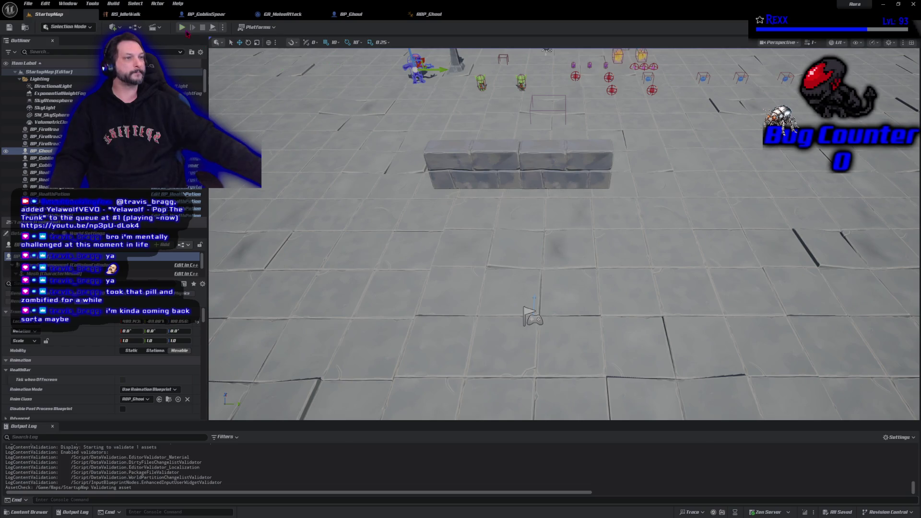
Run a Play-in-Editor test of StartupMap, stop it, and close the Message Log
left_click(182, 28)
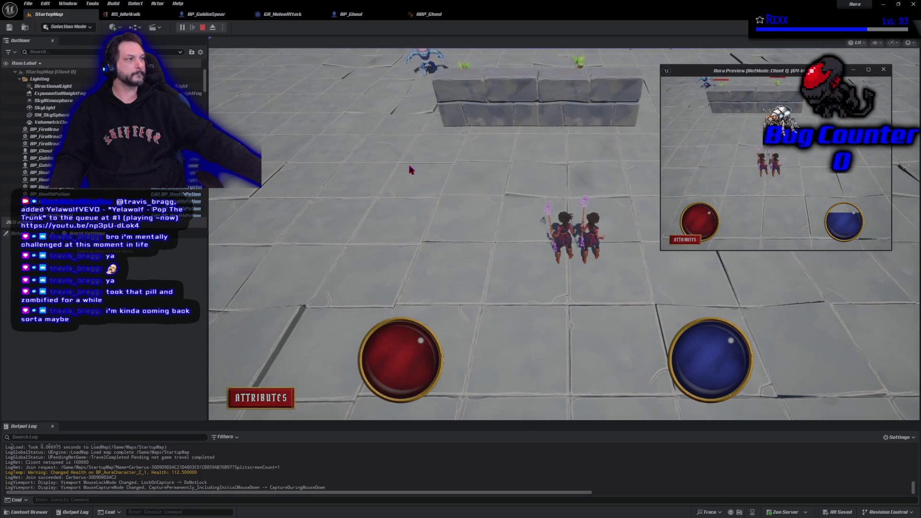
left_click(327, 126)
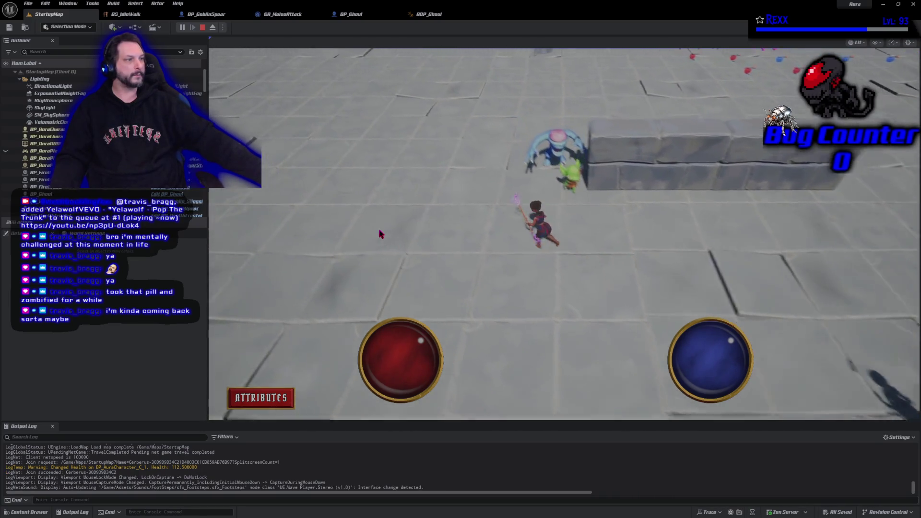
left_click(203, 28)
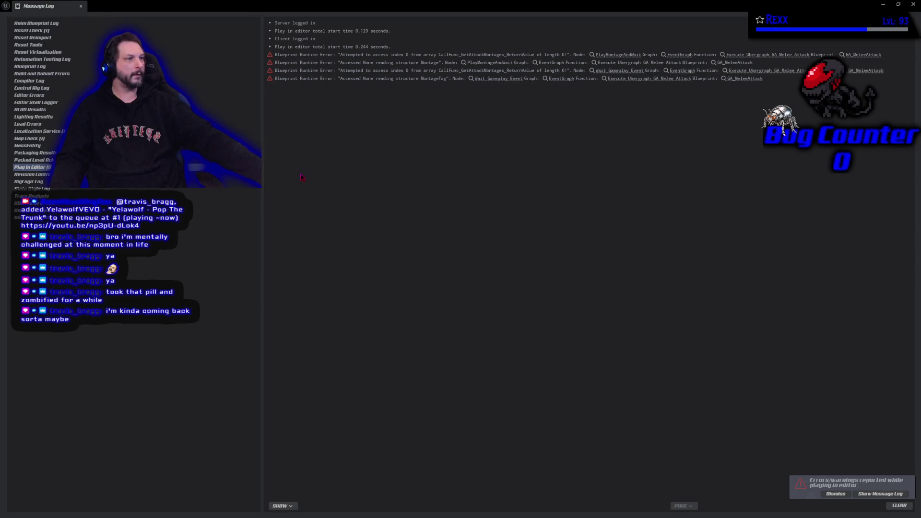
left_click(81, 6)
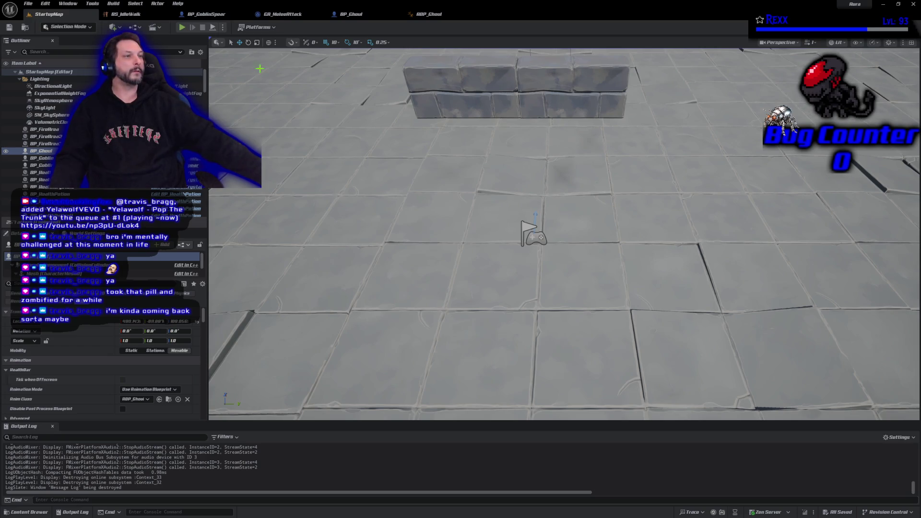
Open BS_IdleWalk from the ghoul animation assets, set Weight Speed to 4.0, and save it
left_click(350, 15)
left_click(429, 15)
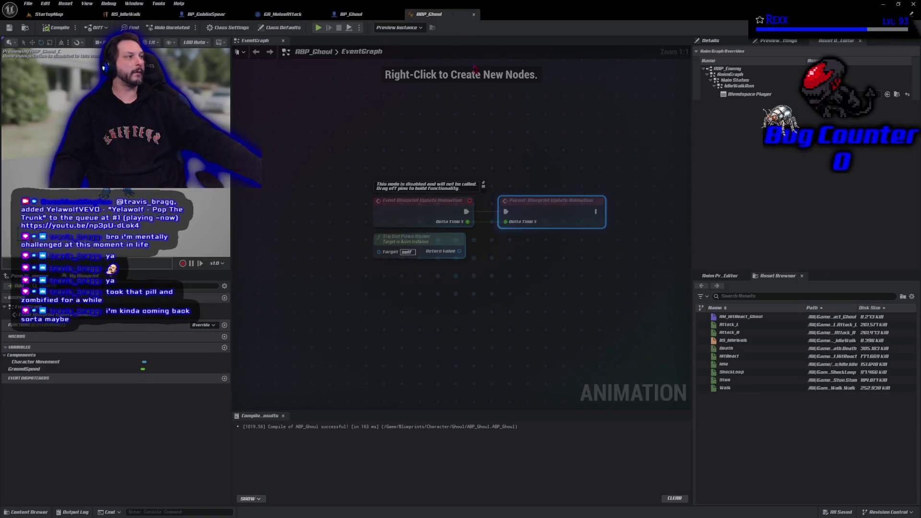
left_click(898, 94)
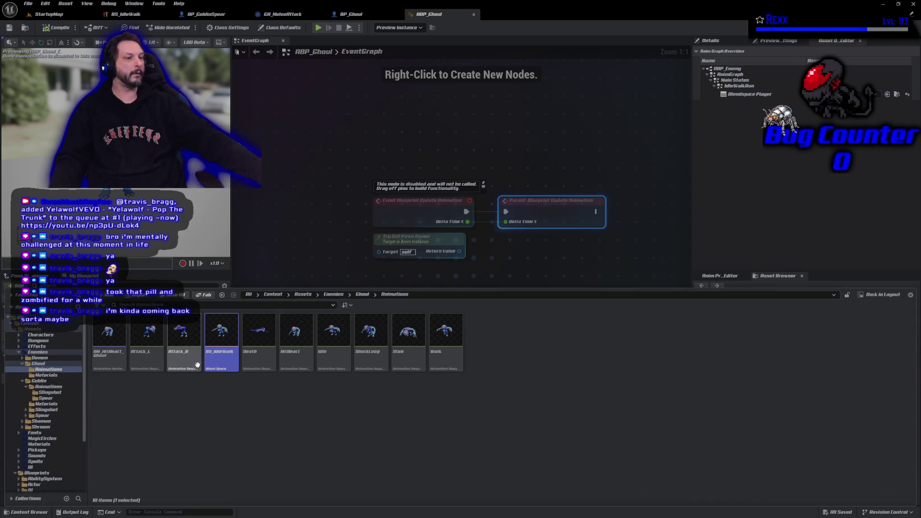
double_click(222, 349)
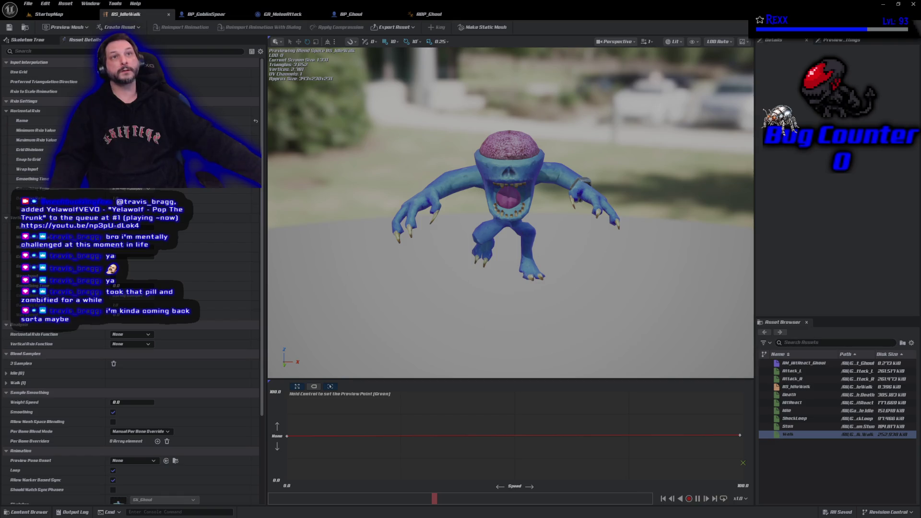
left_click(132, 403)
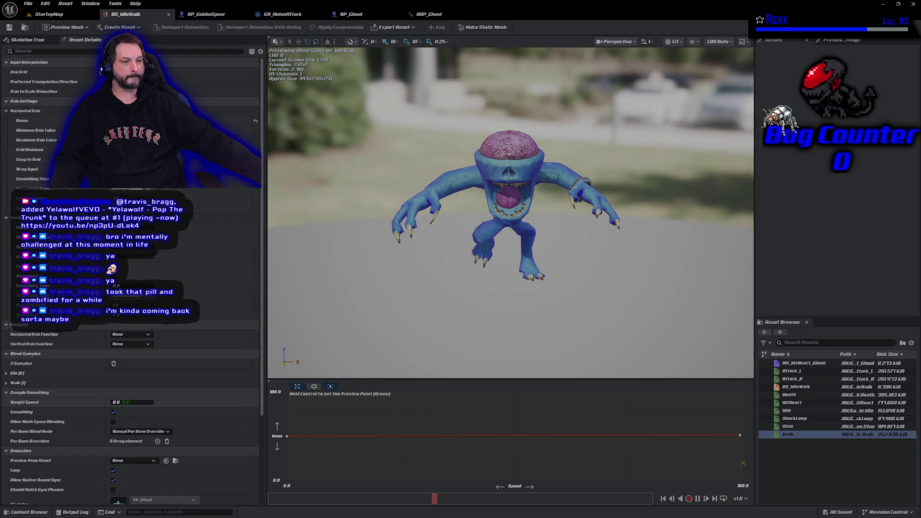
type("4")
key("Return")
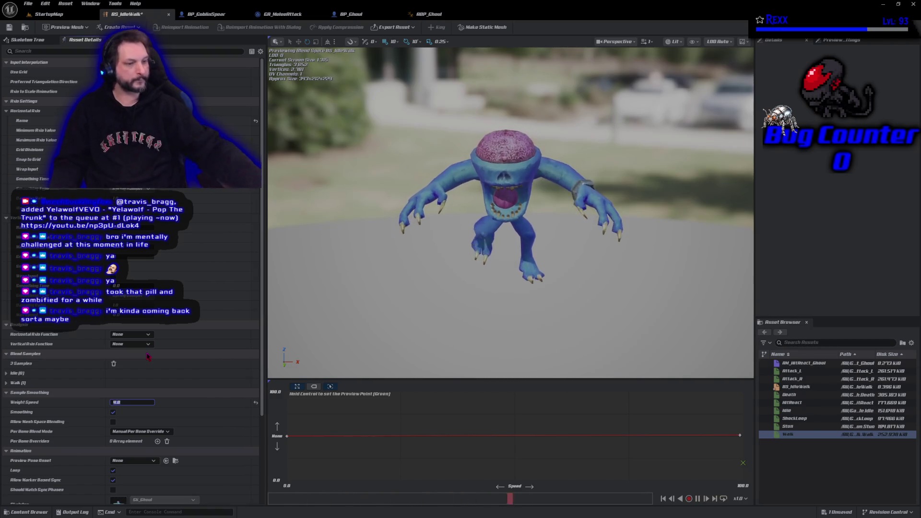
key("ctrl+s")
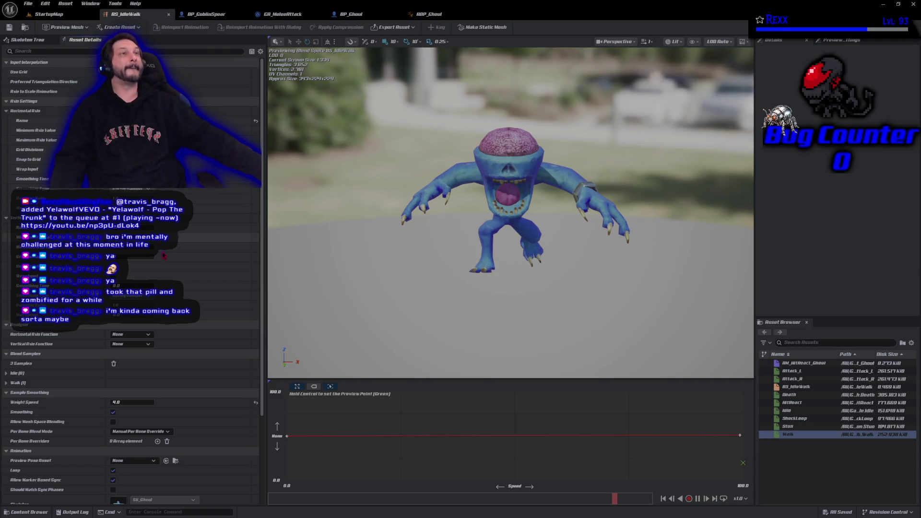
left_click(284, 14)
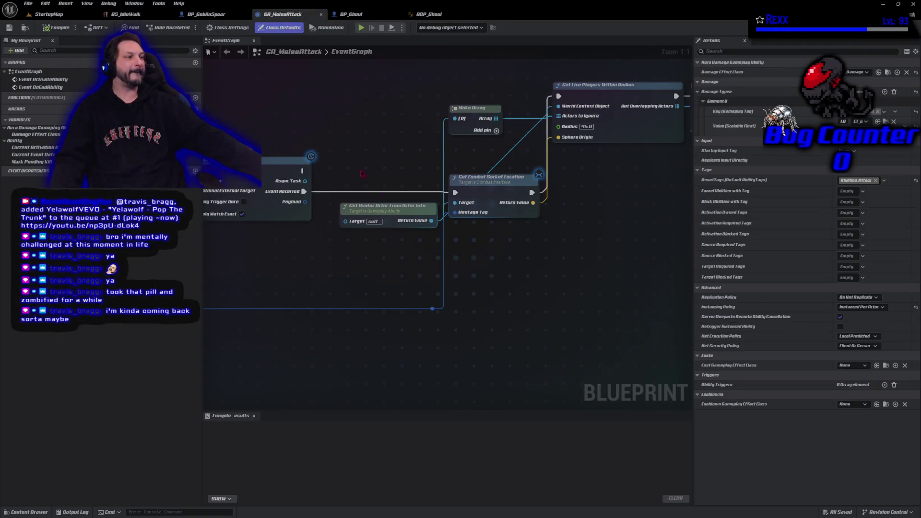
Add a Length node on the montage array feeding a greater-than (> 0) check
mouse_move(326, 280)
left_mouse_down()
mouse_move(414, 303)
mouse_move(465, 331)
mouse_move(380, 375)
left_mouse_up()
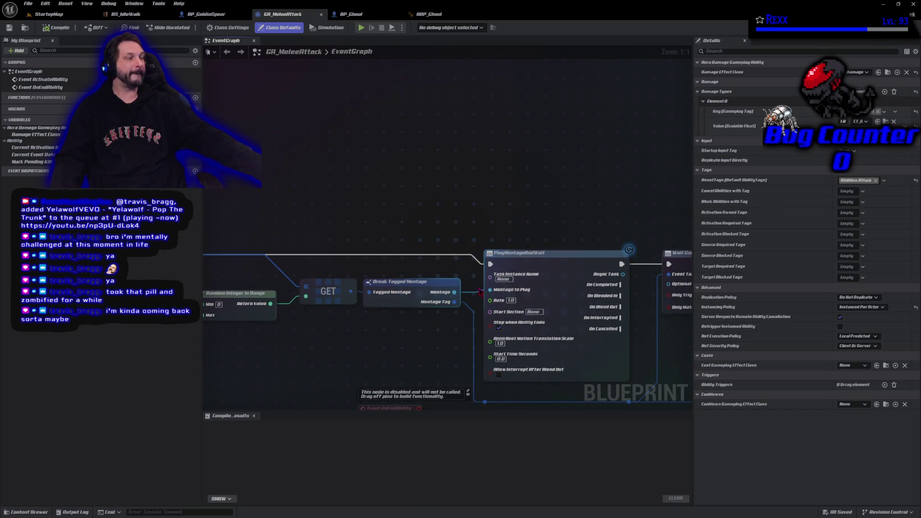
left_click_drag(351, 292, 359, 252)
type("length")
key("Return")
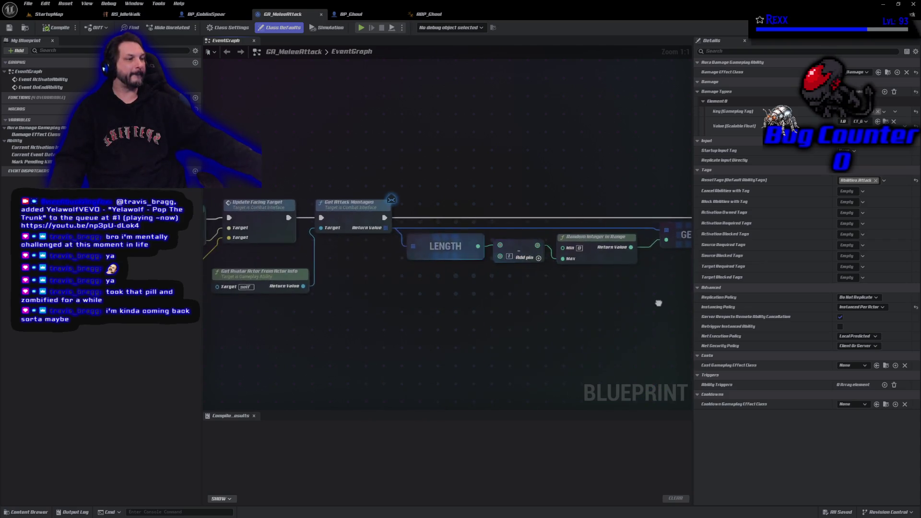
left_click_drag(689, 306, 482, 340)
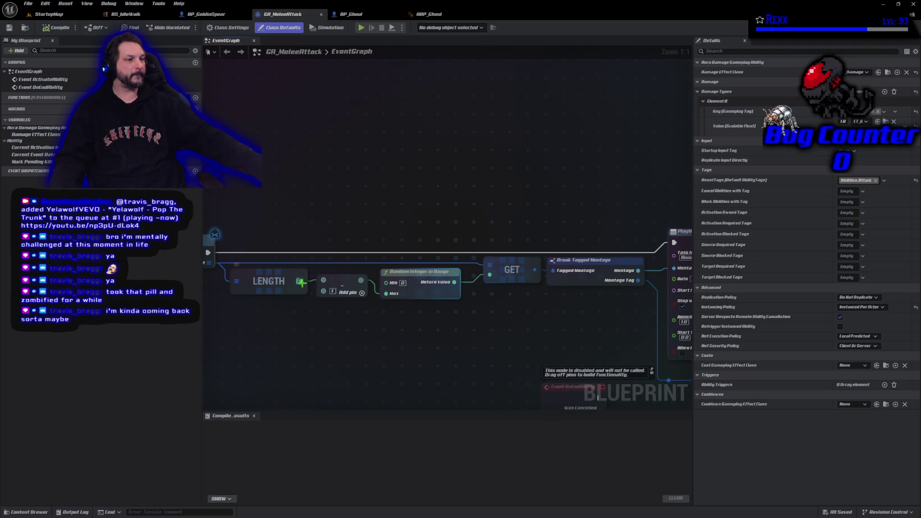
left_click_drag(301, 281, 310, 245)
type("grea")
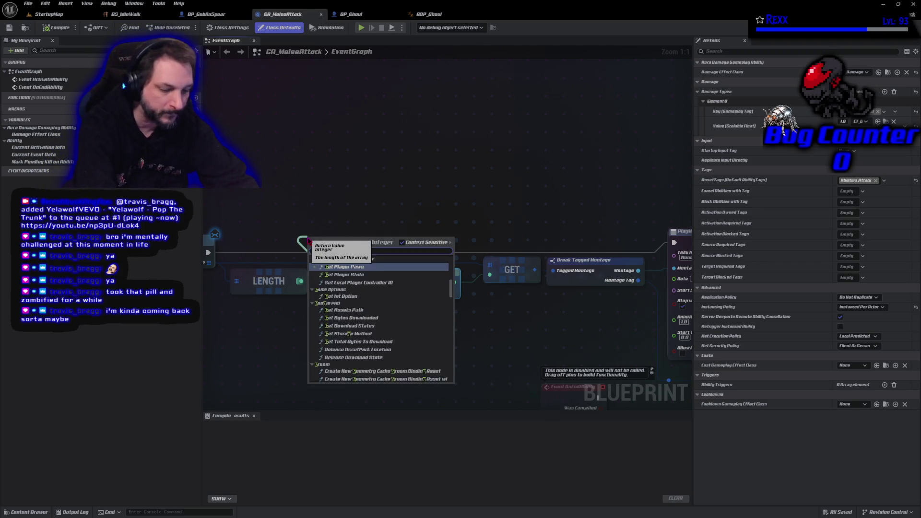
key("Return")
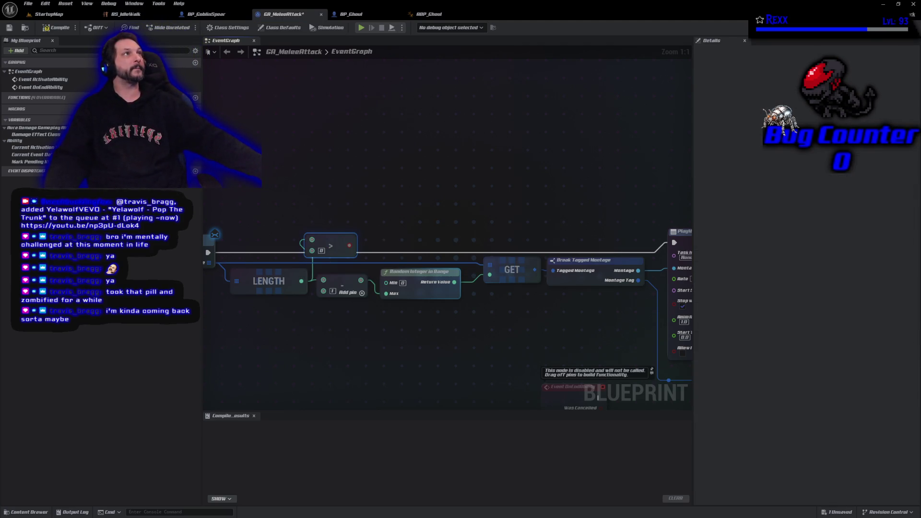
Add a Branch on the comparison and wire its True path into PlayMontageAndWait
left_click(390, 216)
left_click(390, 216)
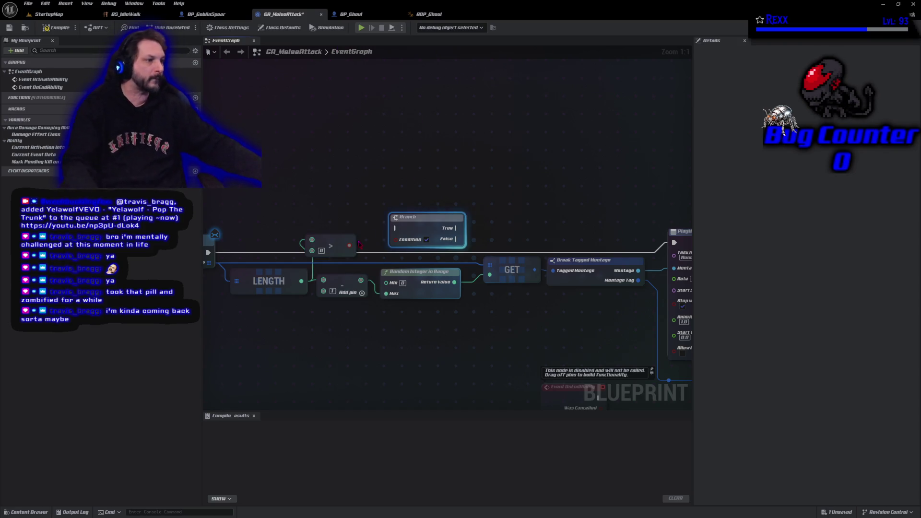
left_click_drag(350, 245, 393, 240)
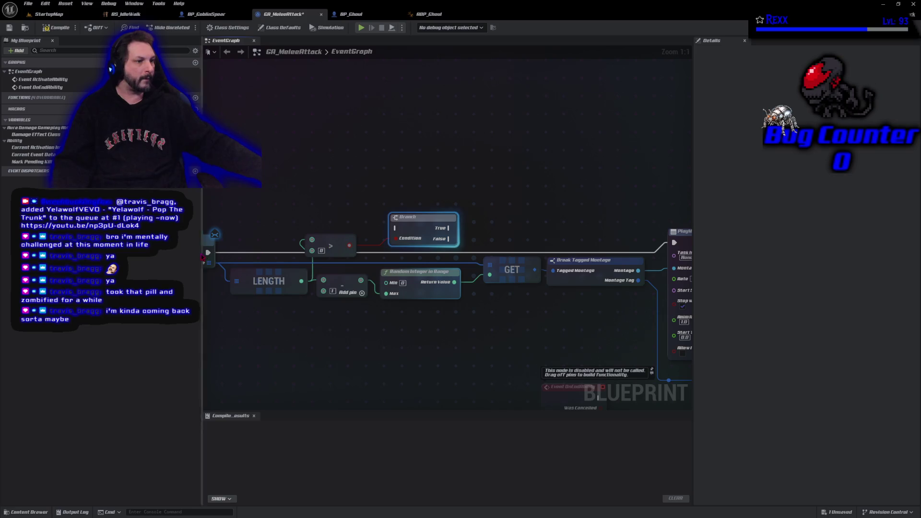
left_click_drag(208, 253, 417, 228)
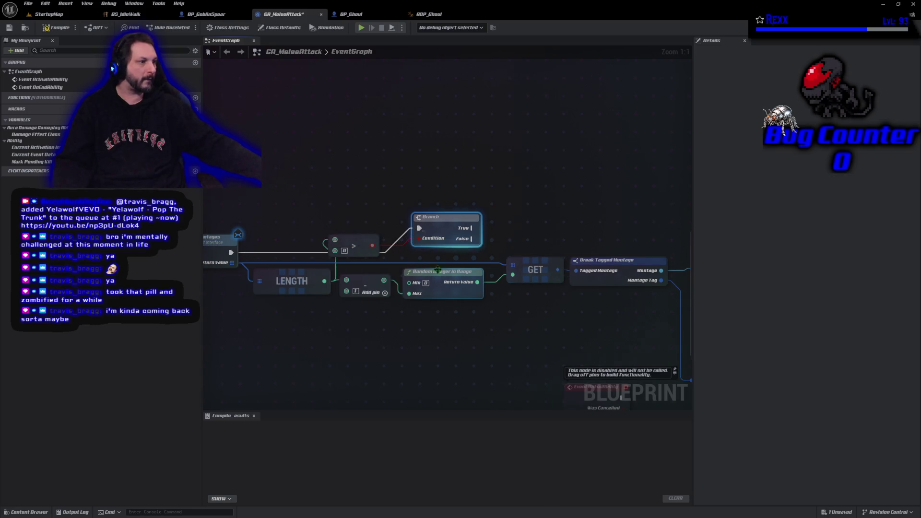
left_click_drag(428, 340, 385, 351)
left_click_drag(356, 231, 582, 246)
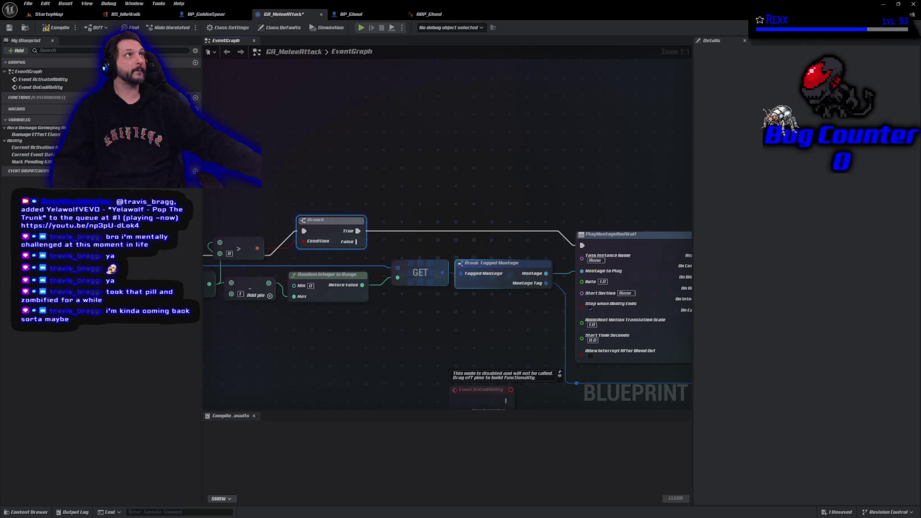
left_click_drag(356, 241, 366, 175)
Connect an End Ability node to the Branch's False path
type("end ability")
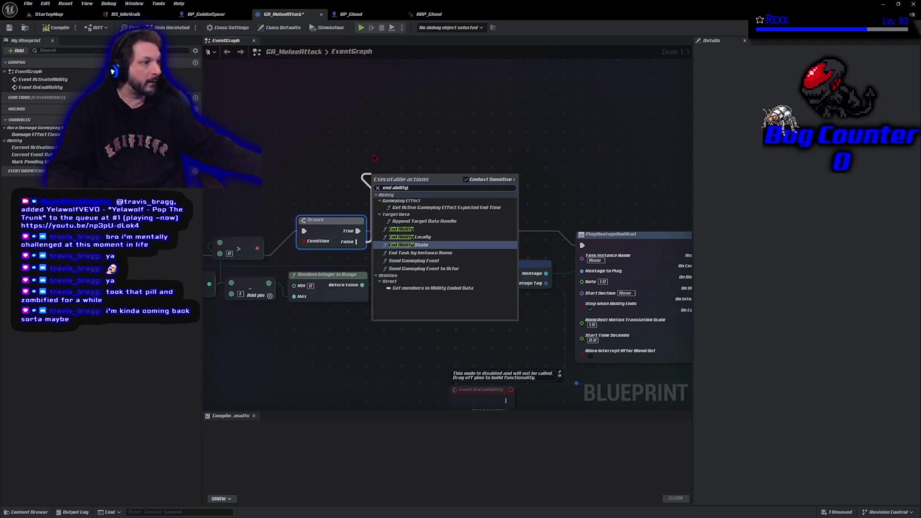
left_click(402, 230)
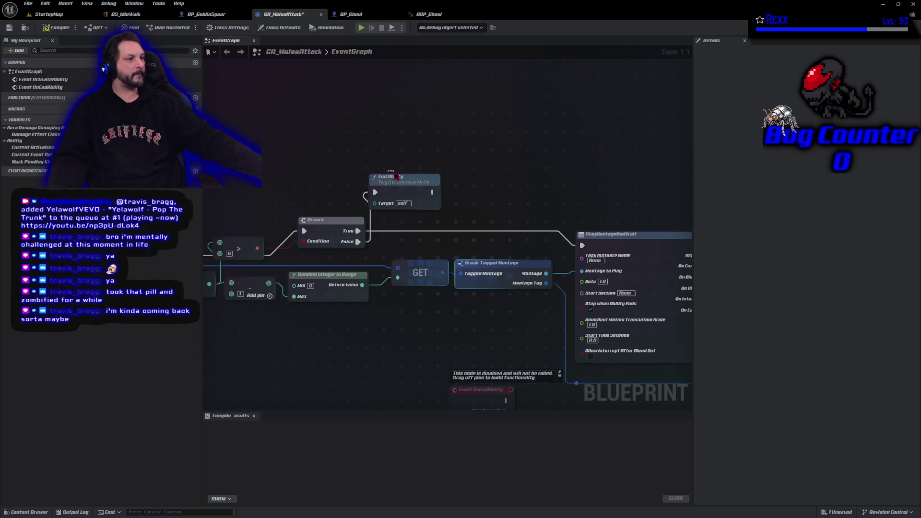
left_click_drag(401, 193, 419, 199)
Compile and save the GA_MeleeAttack ability blueprint
left_click(56, 28)
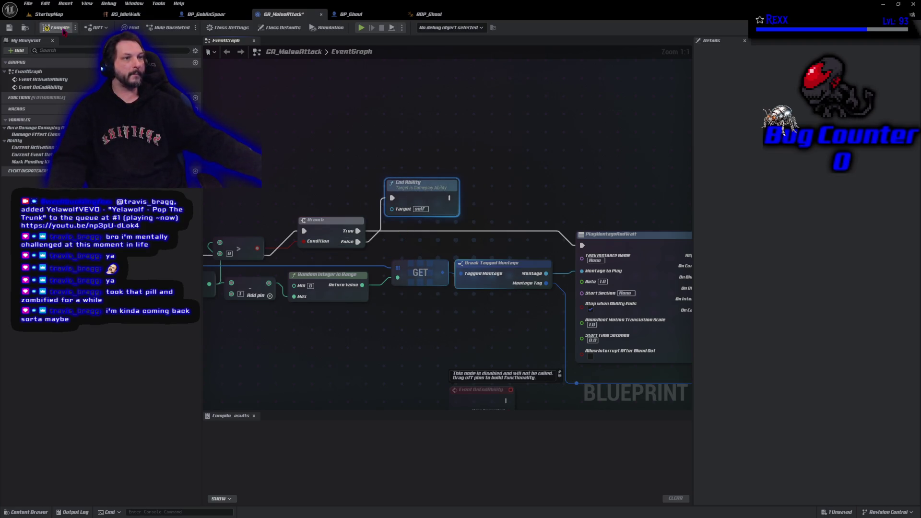
left_click(29, 3)
left_click(48, 36)
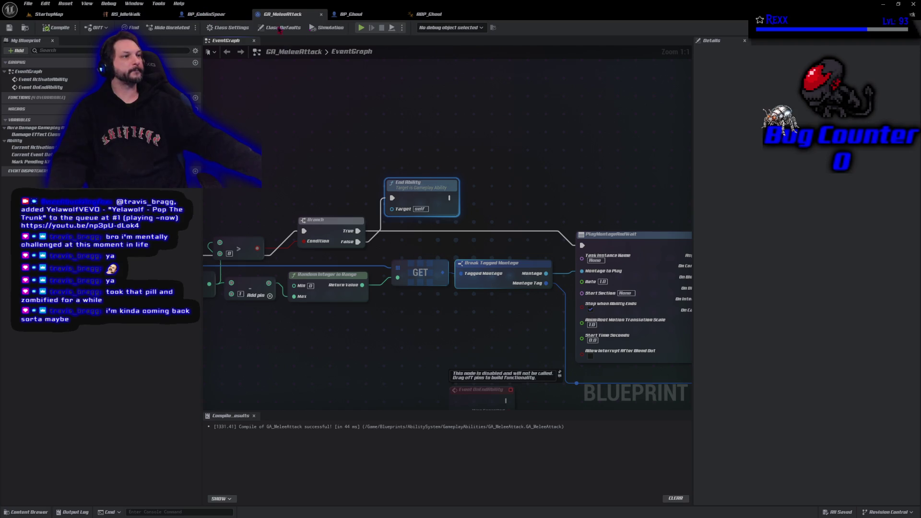
left_click(355, 14)
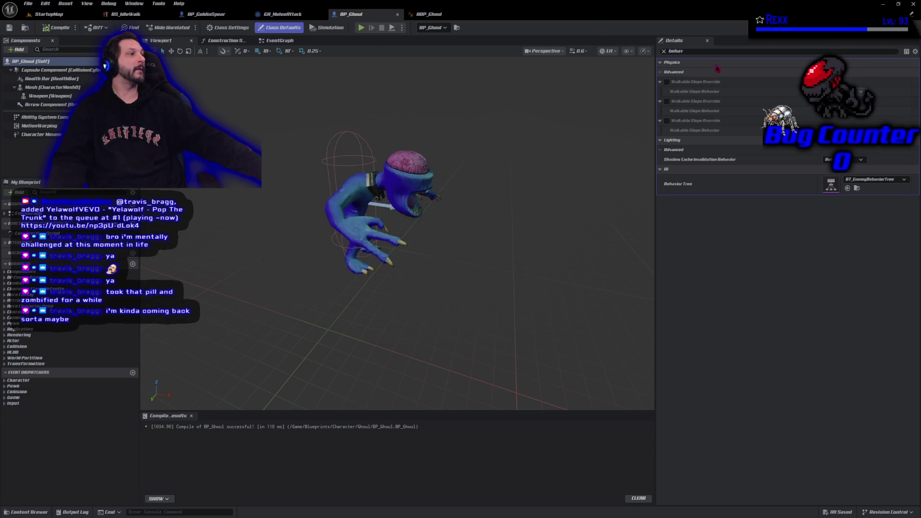
Search BP_Ghoul's Details for 'use control', then clear it and filter by 'rotat'
key("BackSpace")
key("BackSpace")
key("BackSpace")
type("use")
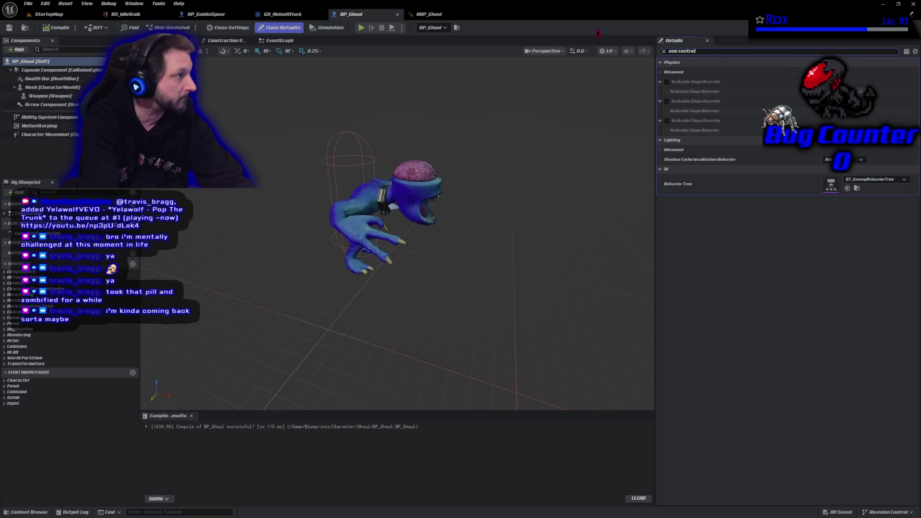
type(" control")
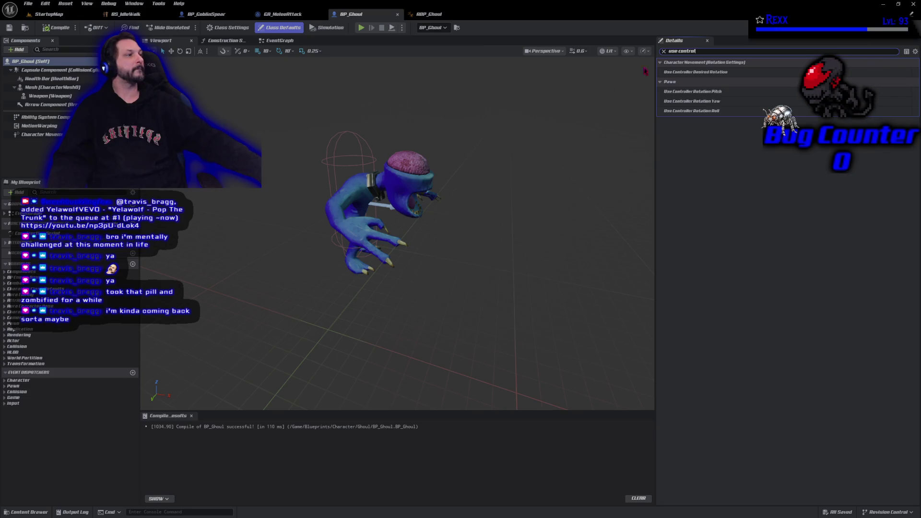
left_click(664, 51)
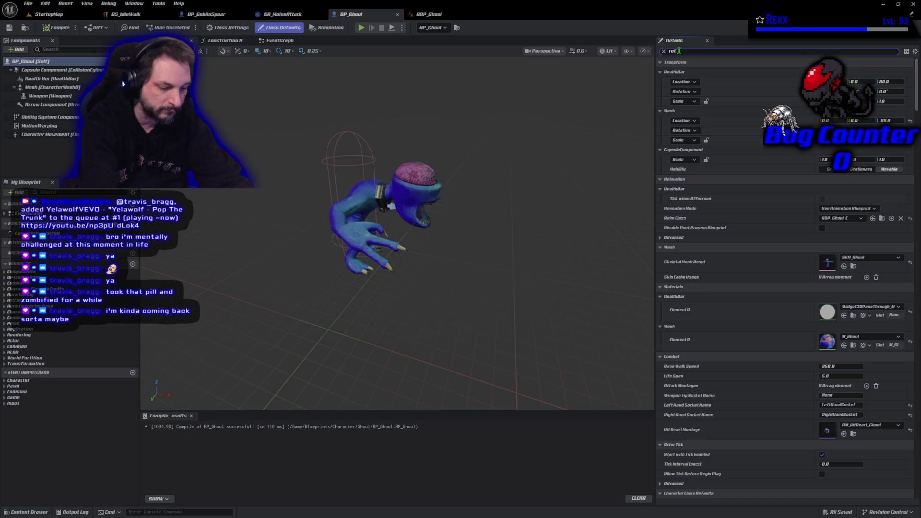
type("rotat")
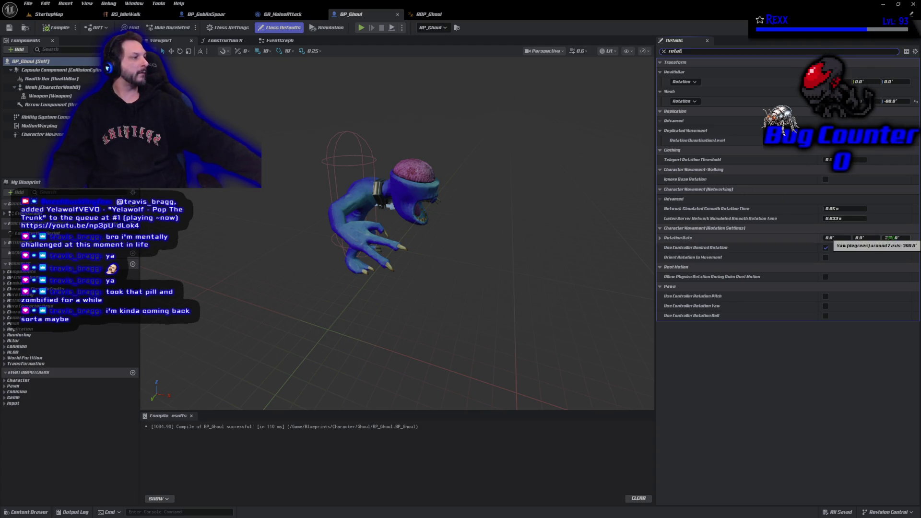
Set Rotation Rate yaw to 100, then 200, compile BP_Ghoul, and Save All
left_click(894, 238)
type("100")
key("Return")
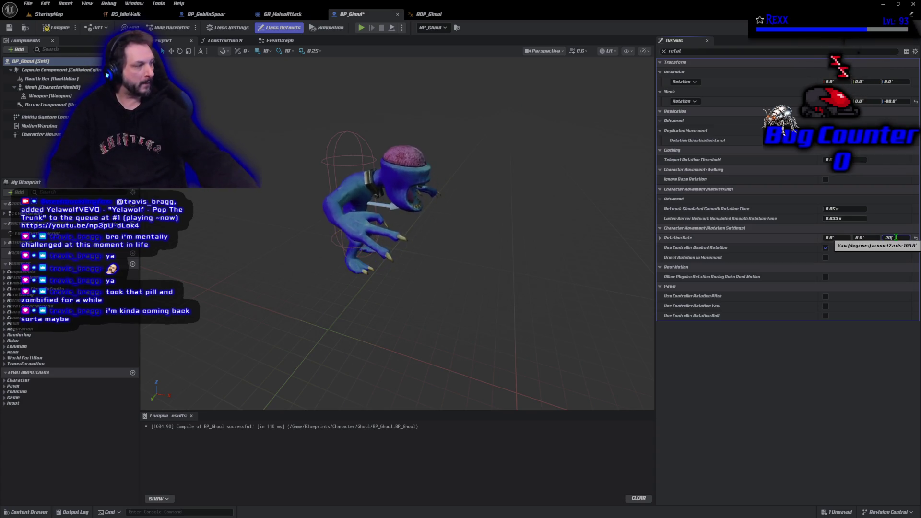
type("200")
key("Return")
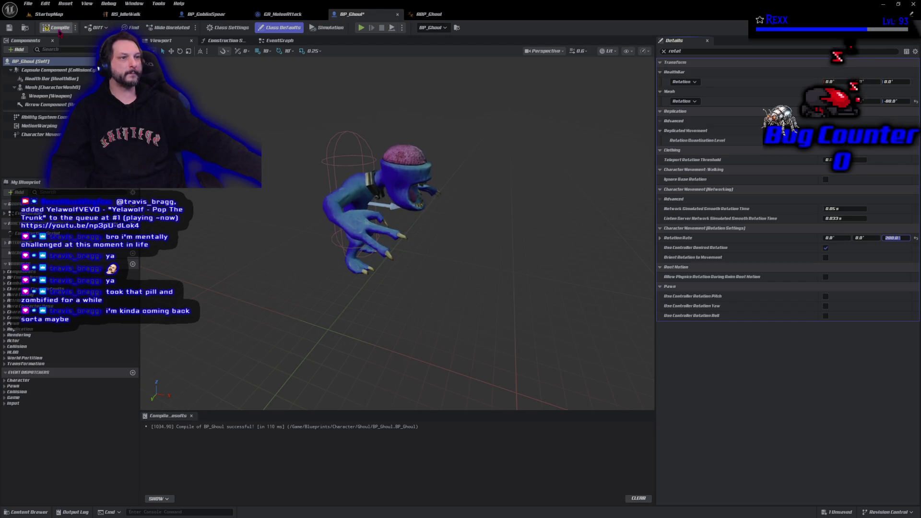
key("F7")
left_click(30, 7)
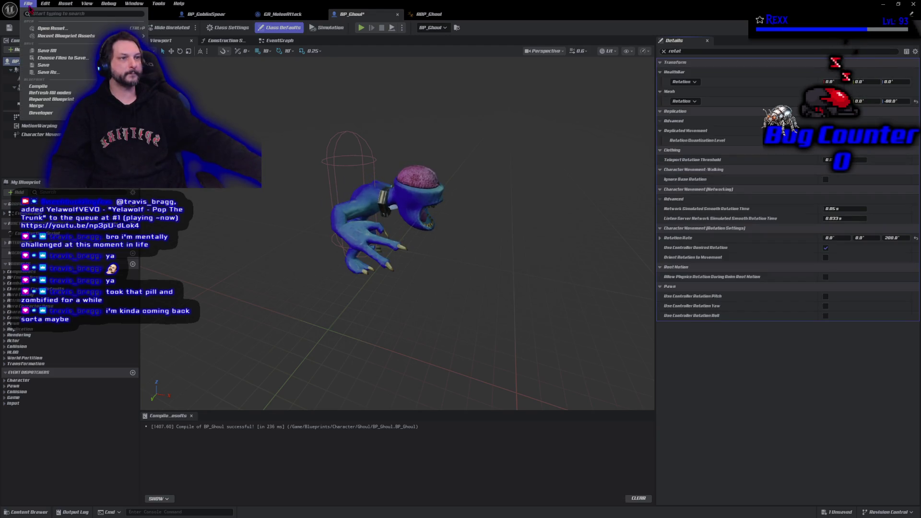
left_click(45, 50)
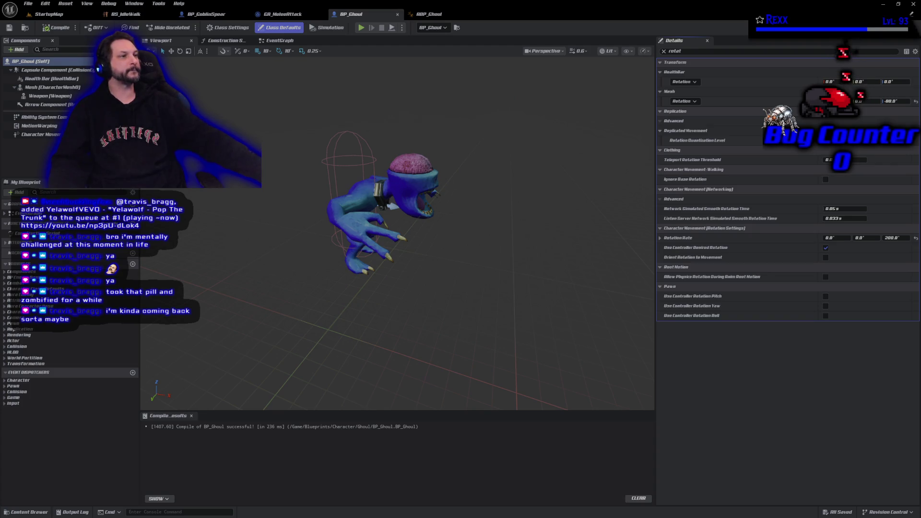
Set BP_Ghoul's Base Walk Speed to 300, compile, and save all
double_click(687, 51)
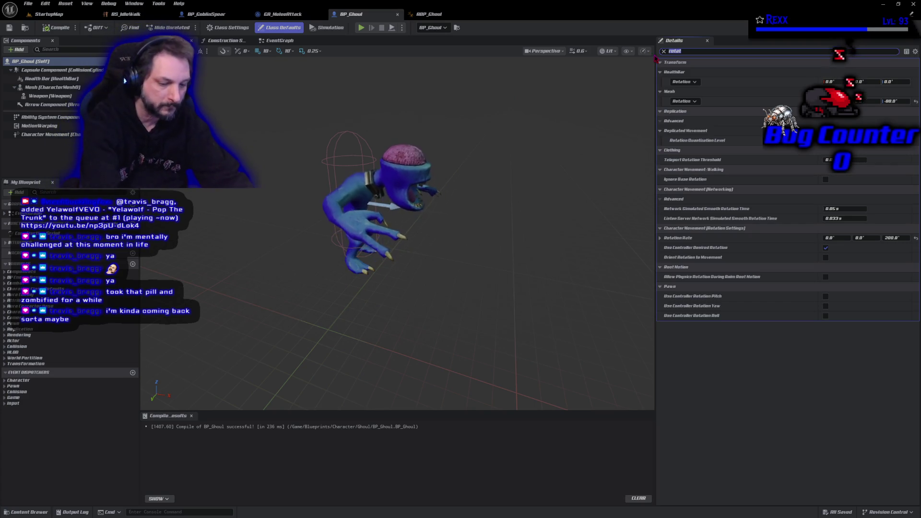
type("walk speed")
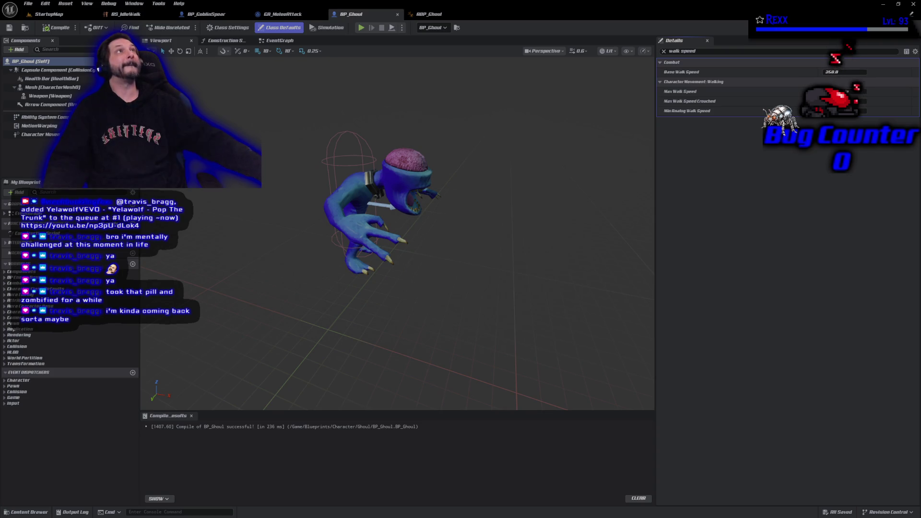
left_click(835, 72)
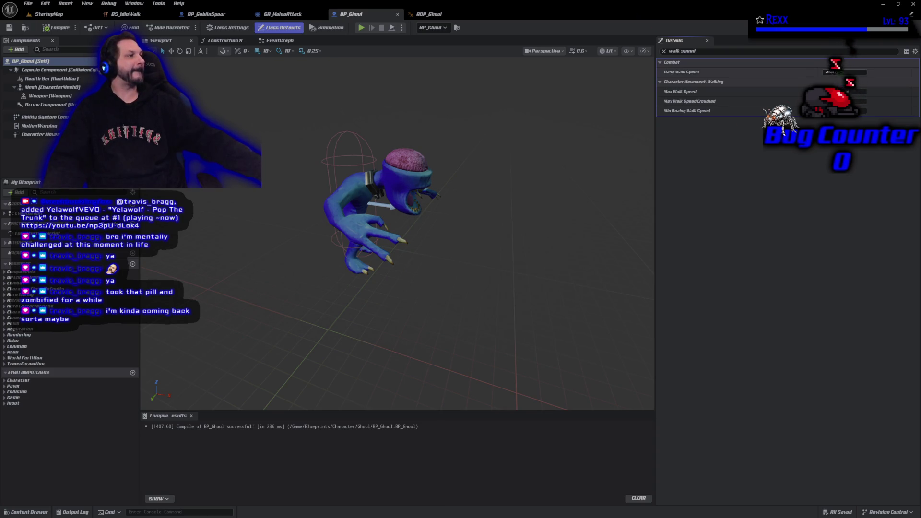
type("300")
key("Return")
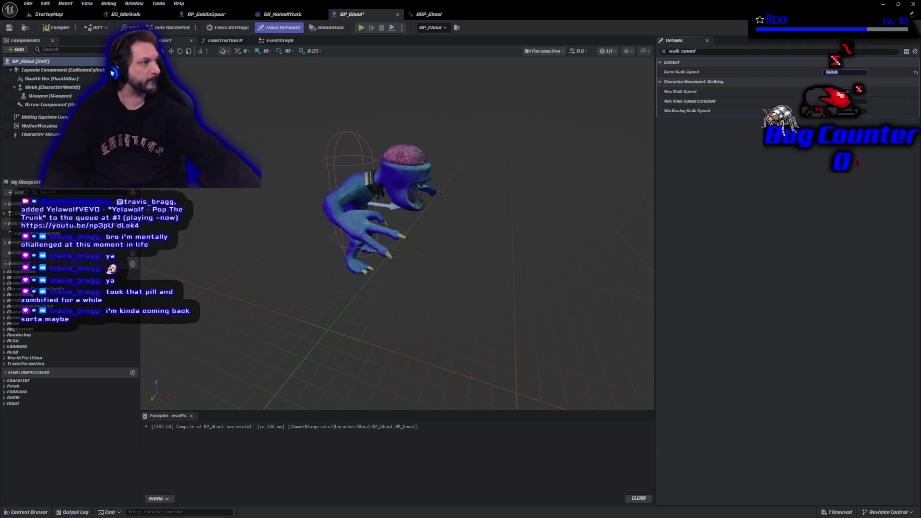
left_click(57, 27)
left_click(28, 3)
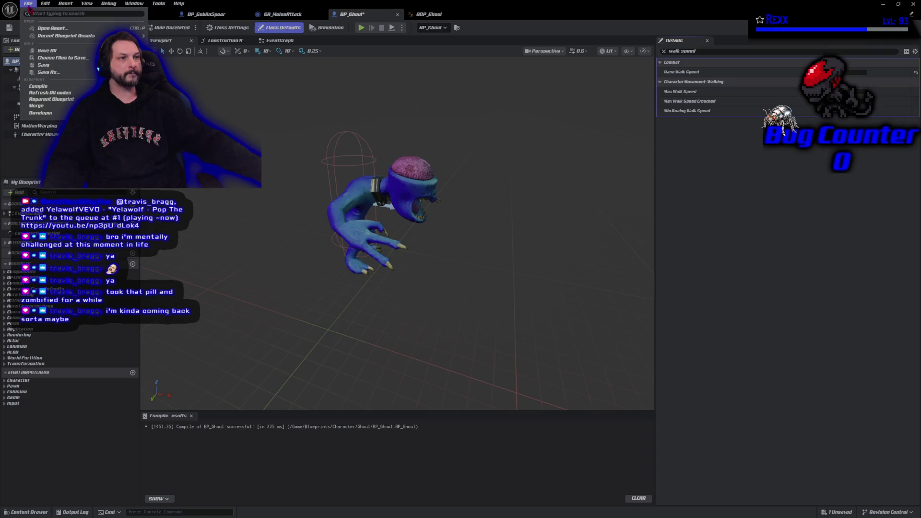
left_click(43, 61)
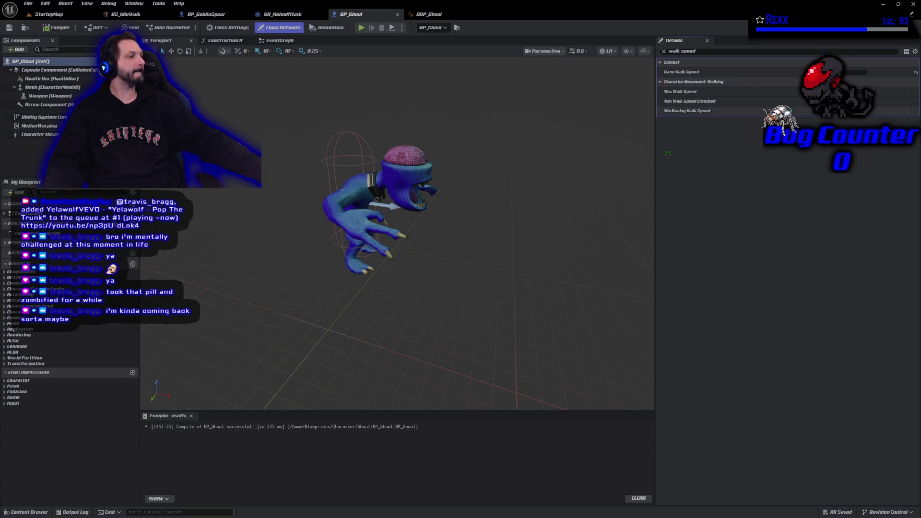
Change Base Walk Speed to 125 and search Details for 'rot rate'
type("125")
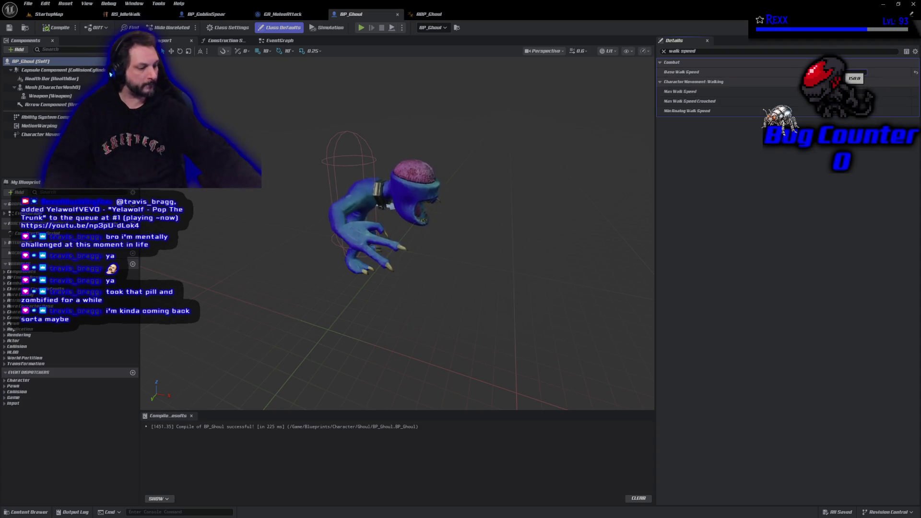
key("Return")
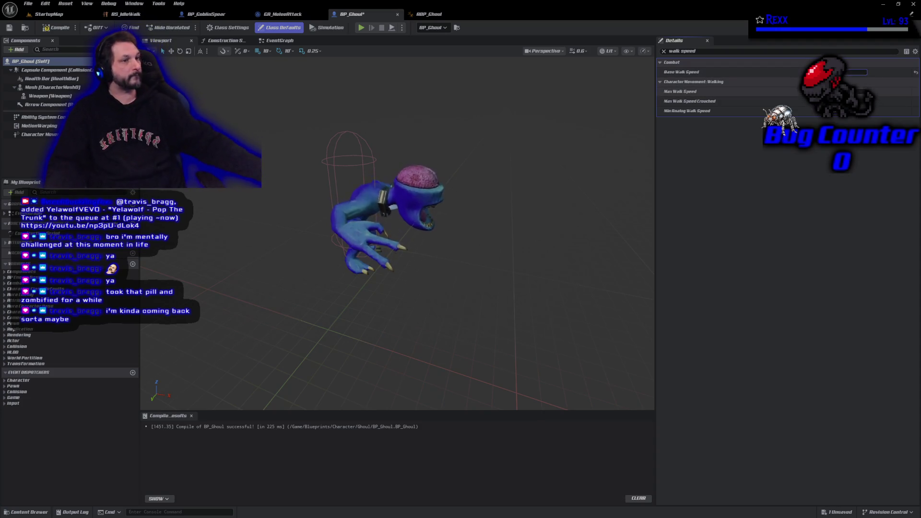
left_click(681, 51)
type("rot rat")
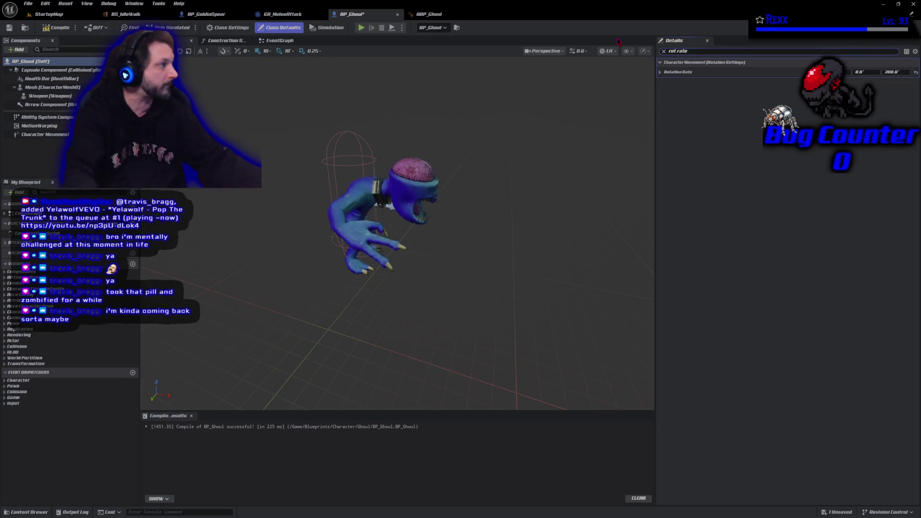
type("e")
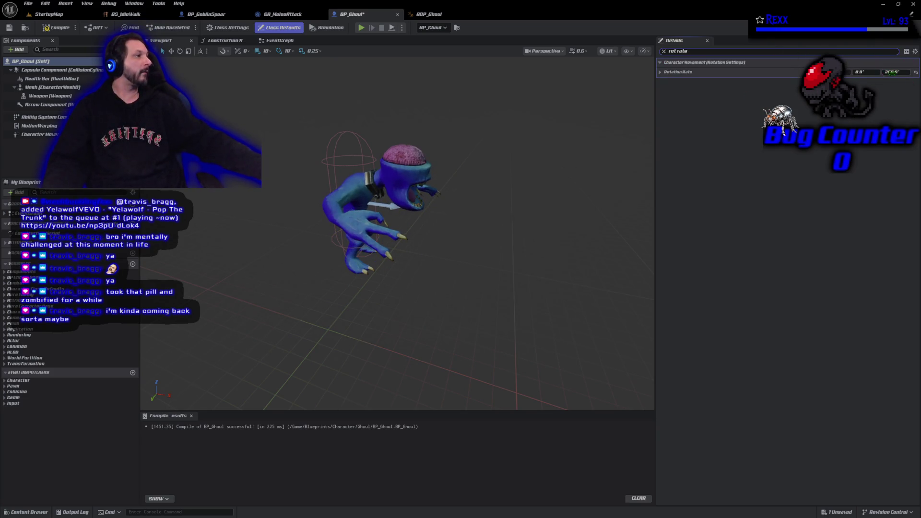
Set the Rotation Rate yaw to 150, compile BP_Ghoul, and save all
left_click(893, 72)
type("150")
key("Return")
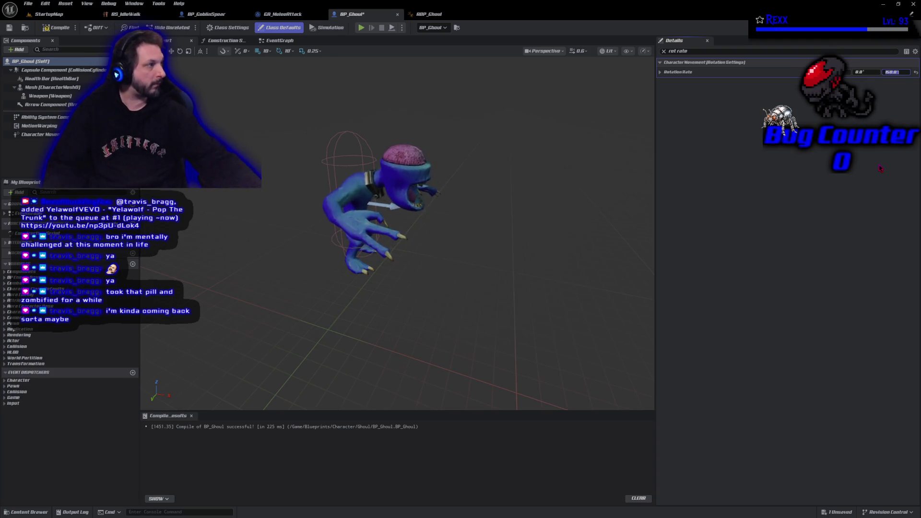
left_click(59, 31)
left_click(28, 3)
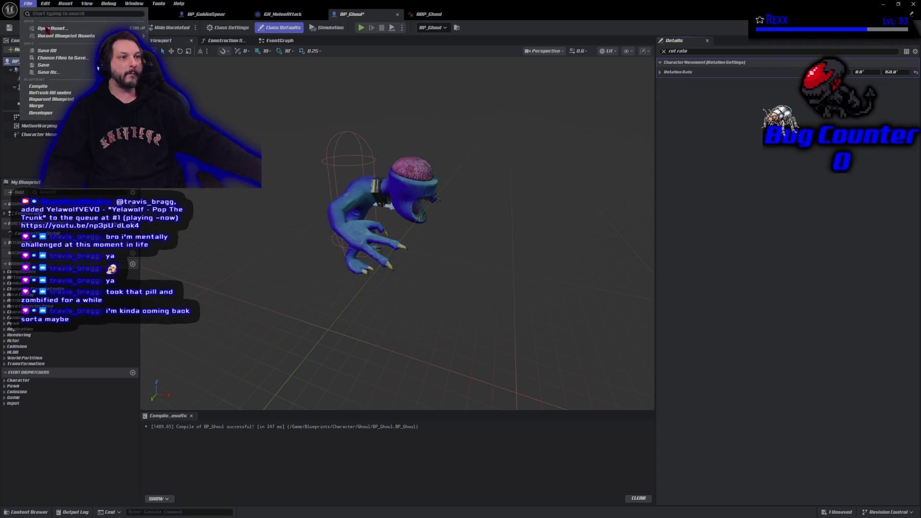
left_click(47, 51)
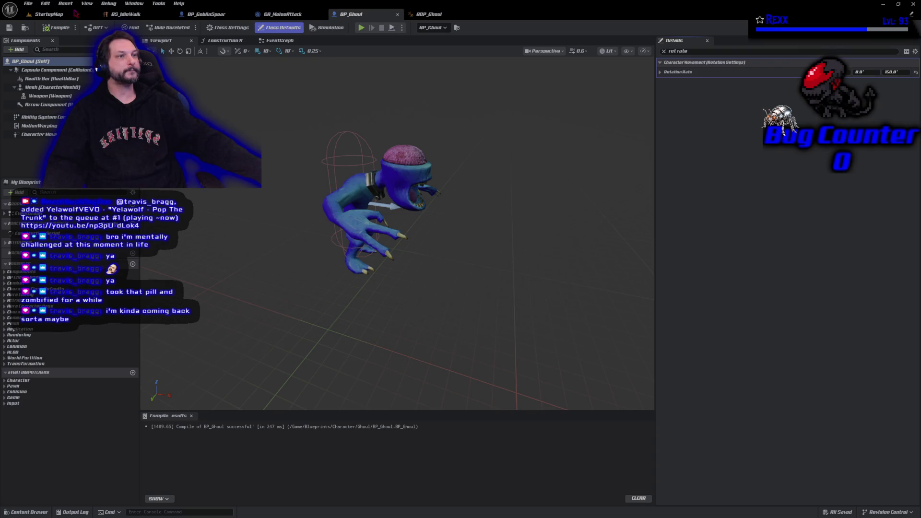
Save the BP_Ghoul blueprint and switch over to GitHub Desktop
left_click(35, 4)
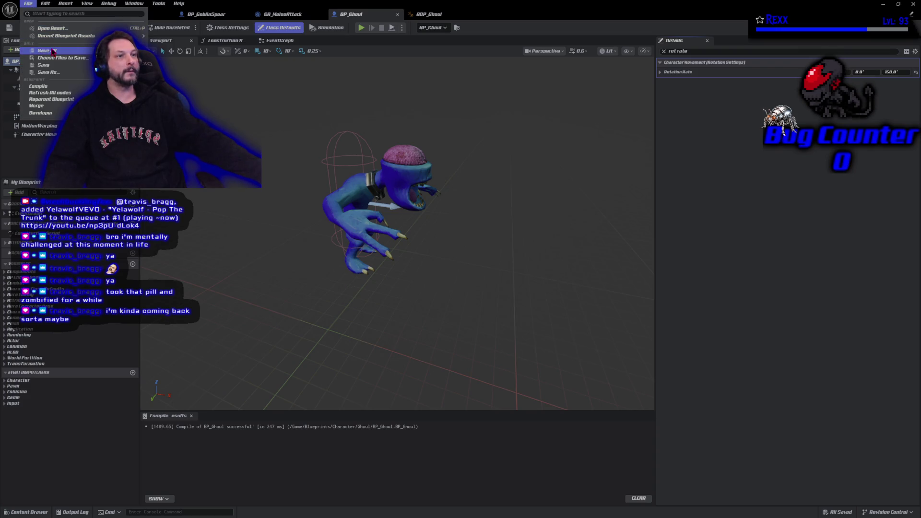
left_click(51, 48)
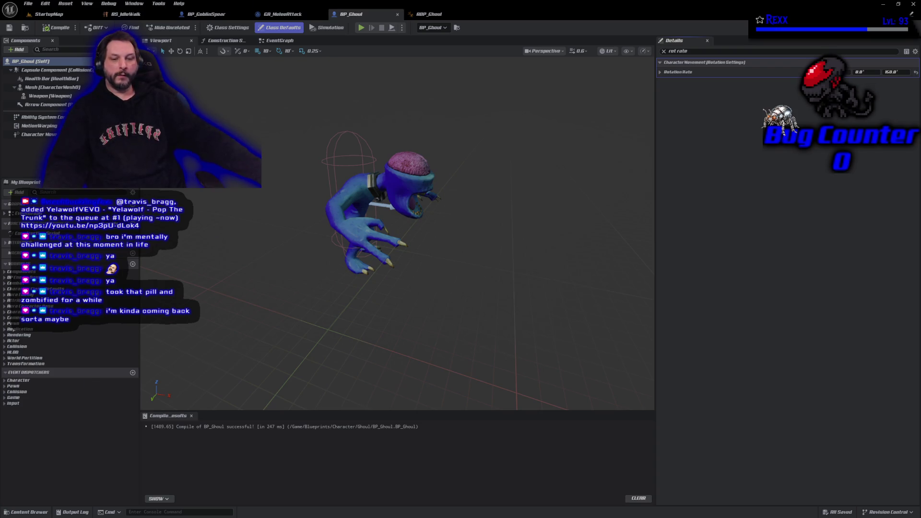
key("alt+Tab")
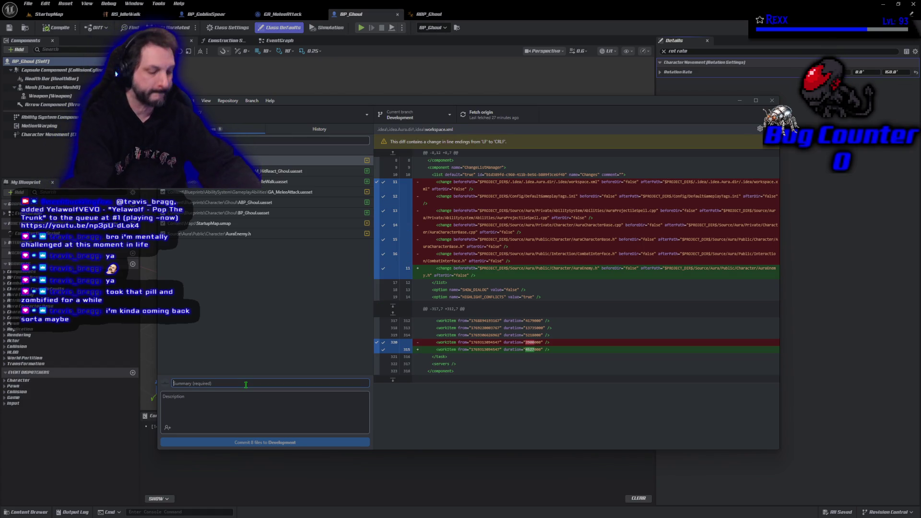
Commit the 8 changed files to Development with the summary 'Ghoul Enemy'
type("Gh")
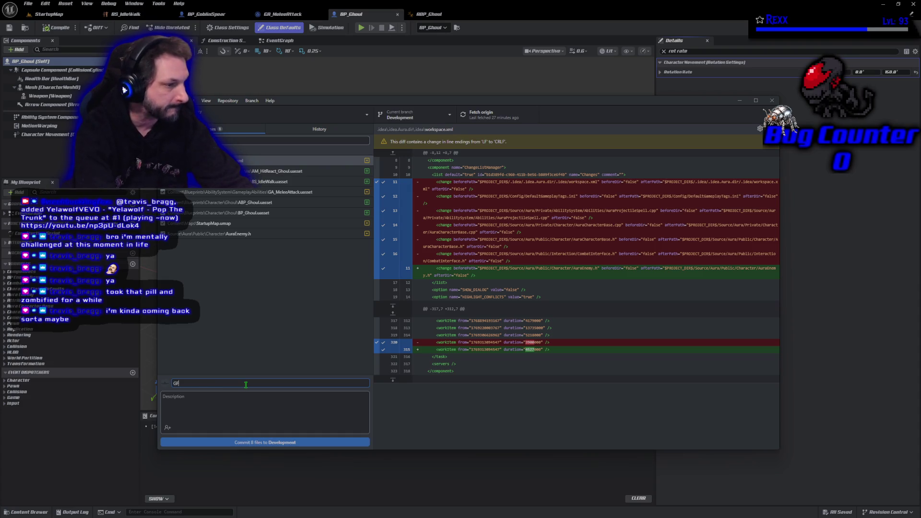
type("oul")
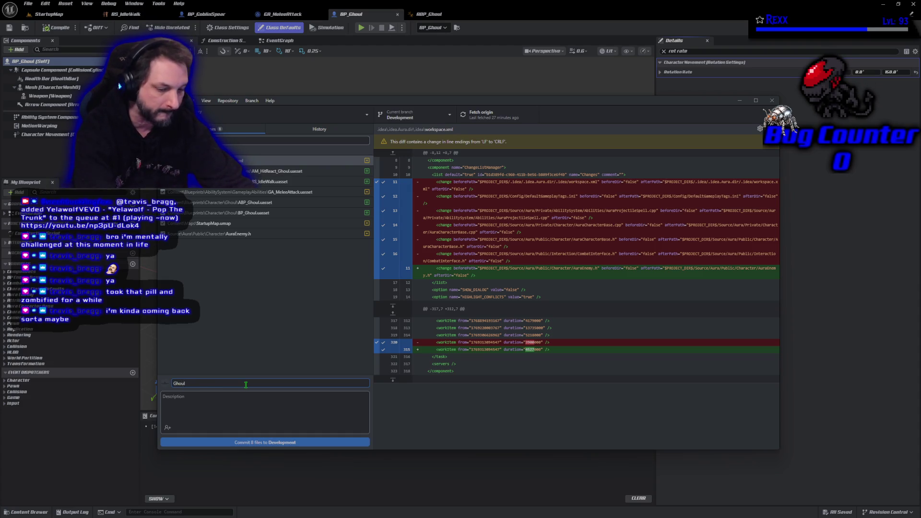
type(" Enemy")
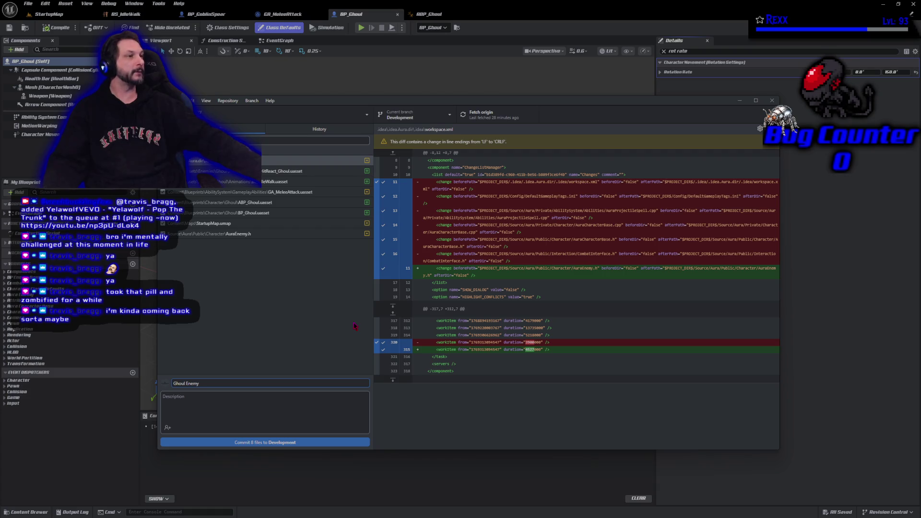
left_click(283, 443)
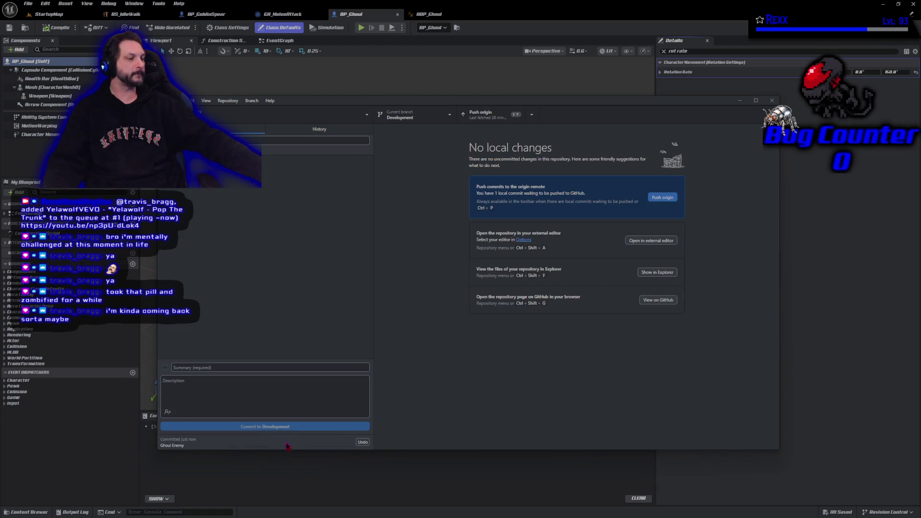
Push the 'Ghoul Enemy' commit to origin
left_click(665, 197)
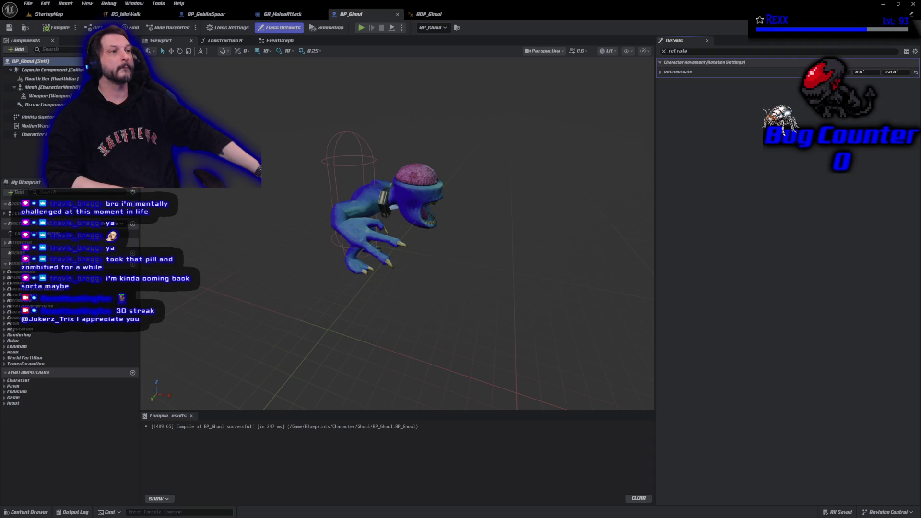
Close the BS_IdleWalk blend space editor tab
middle_click(122, 15)
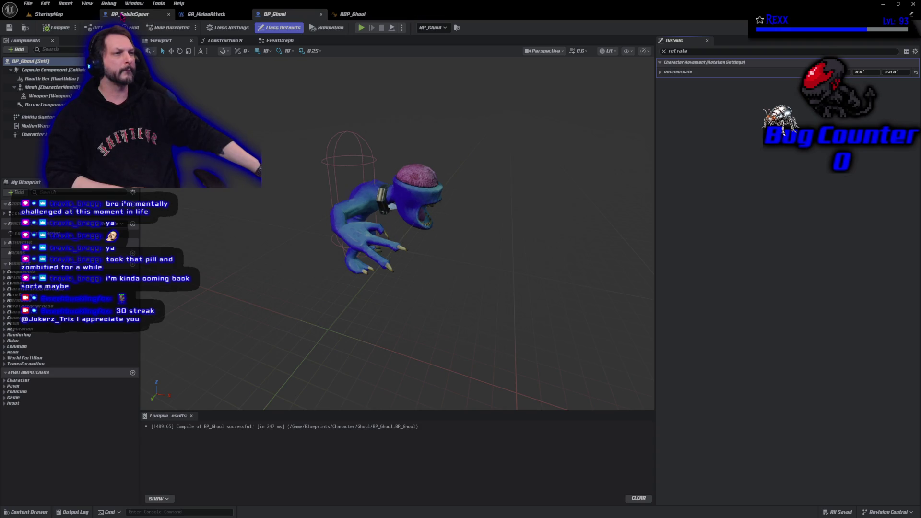
Close the BP_GoblinSpear and ABP_Ghoul editor tabs, returning to BP_Ghoul
middle_click(122, 15)
left_click(122, 15)
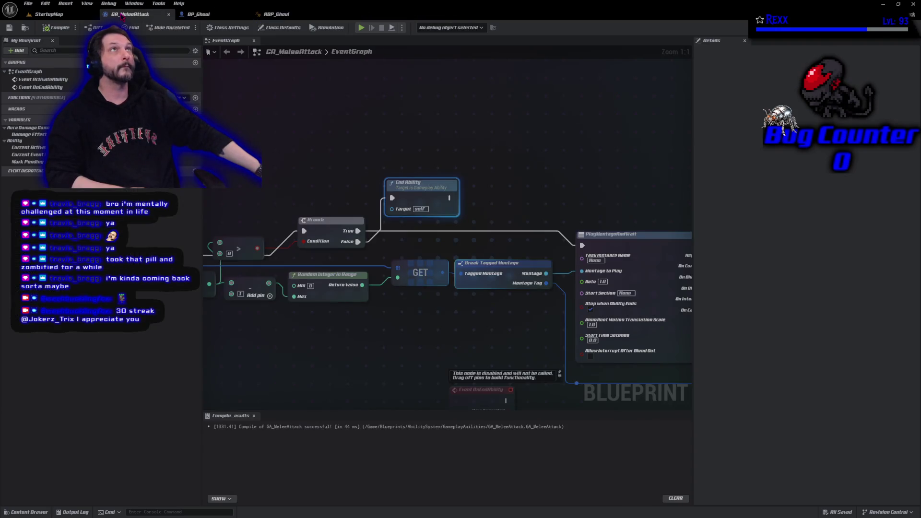
left_click(208, 18)
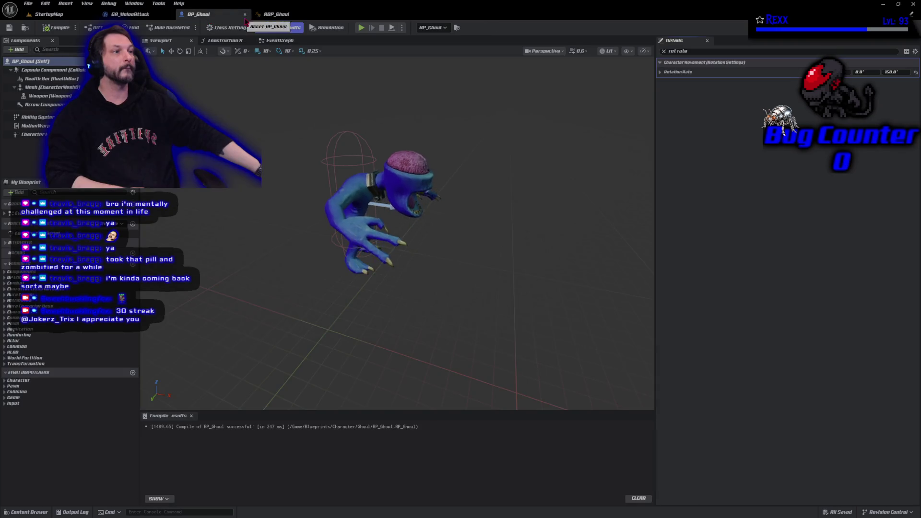
middle_click(288, 14)
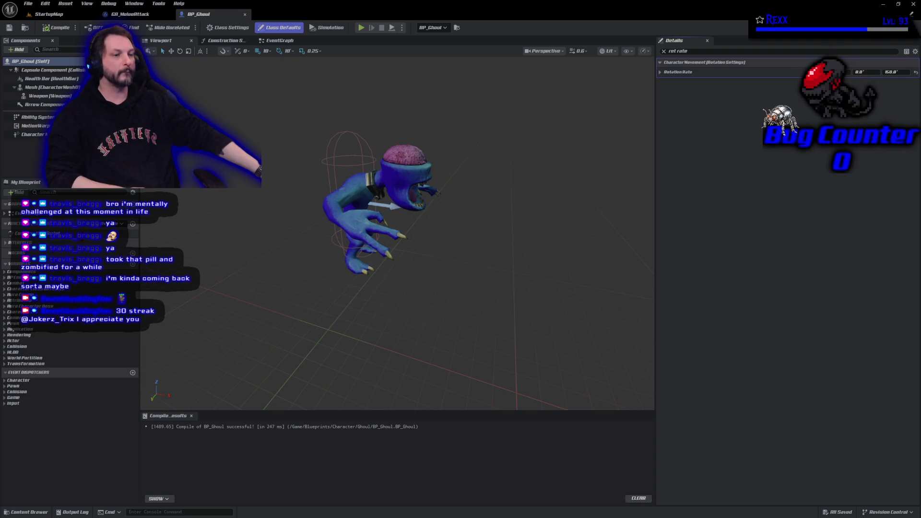
Browse the Content Drawer to Characters > Enemies > Ghoul > Animations
left_click(40, 515)
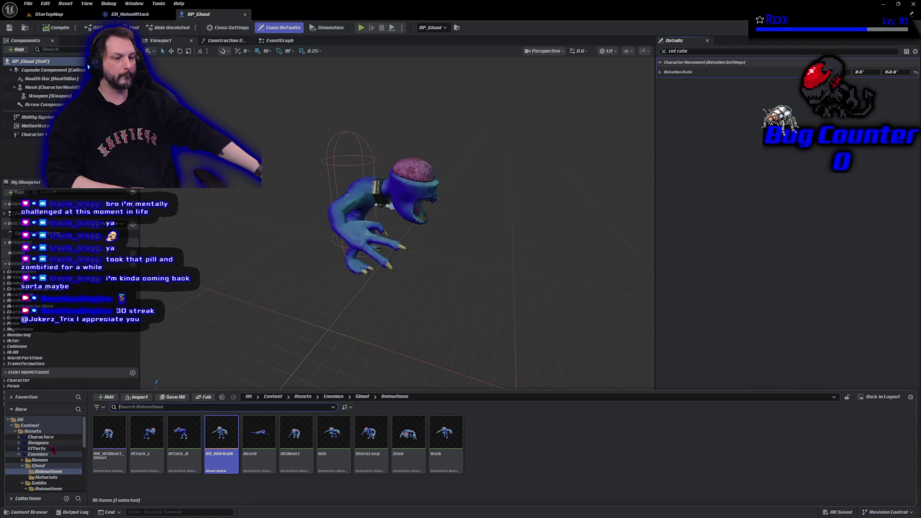
left_click(66, 439)
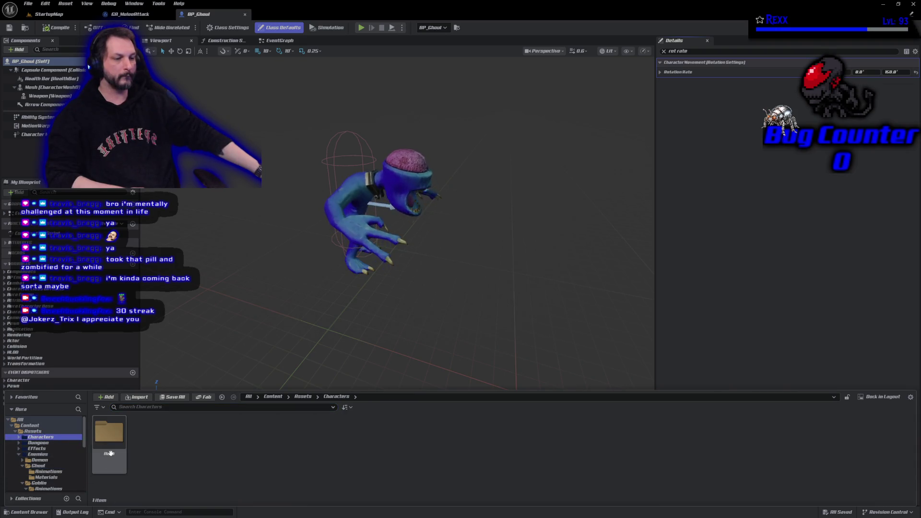
left_click(50, 455)
left_click(48, 472)
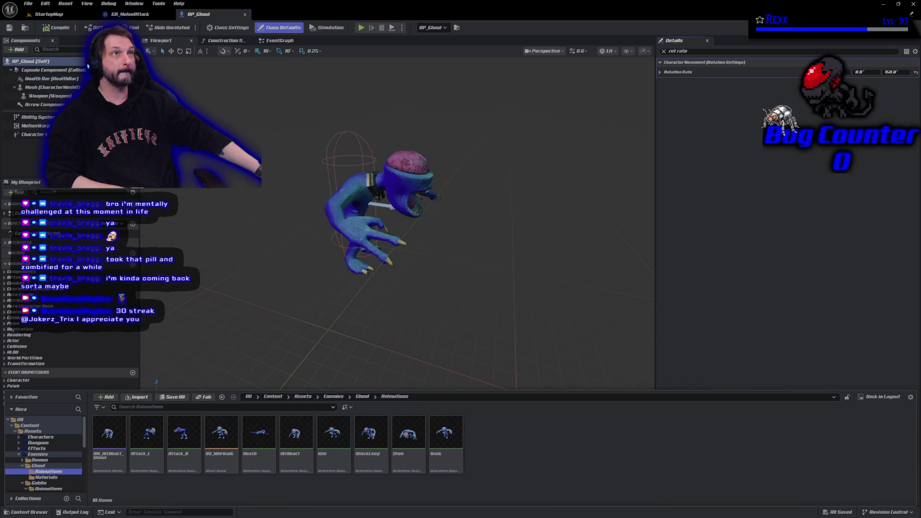
Create montage AM_Ghoul_Attack_L from the Attack_L animation and open it
right_click(152, 462)
mouse_move(225, 240)
left_click(304, 250)
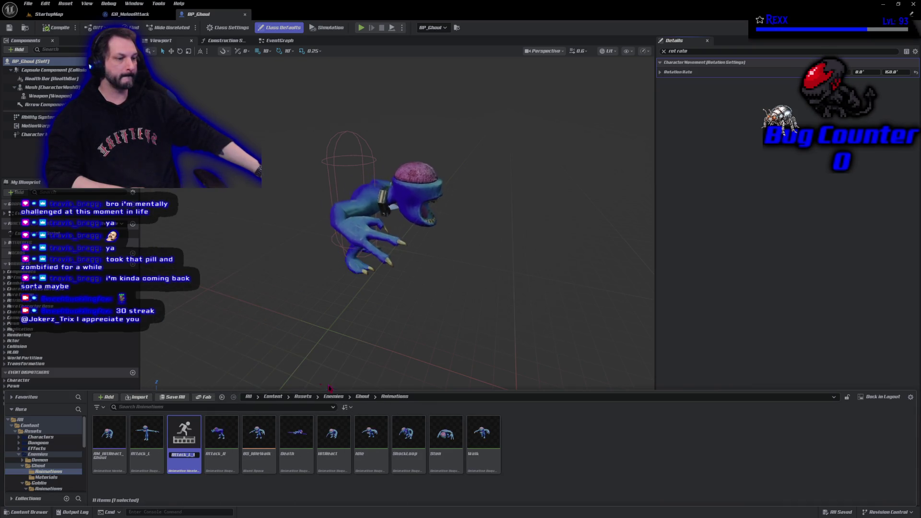
type("AM_")
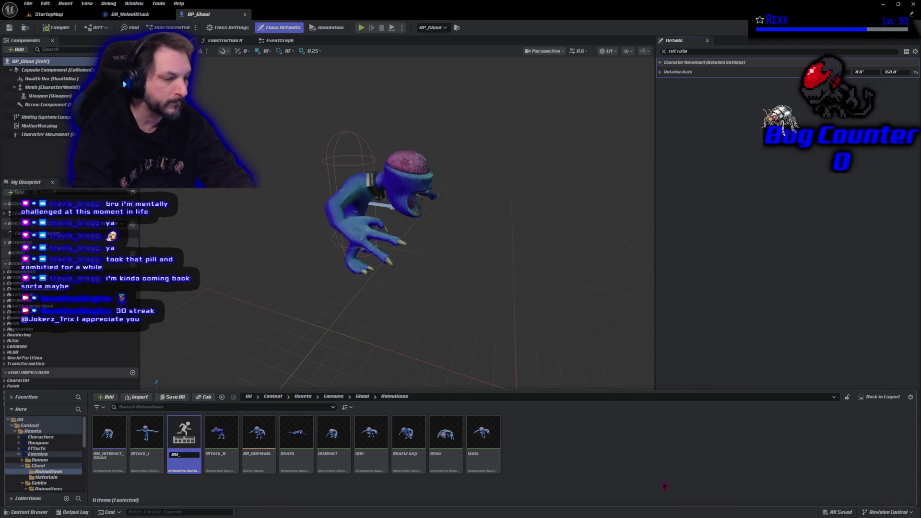
type("Ghoul")
type("_Attack")
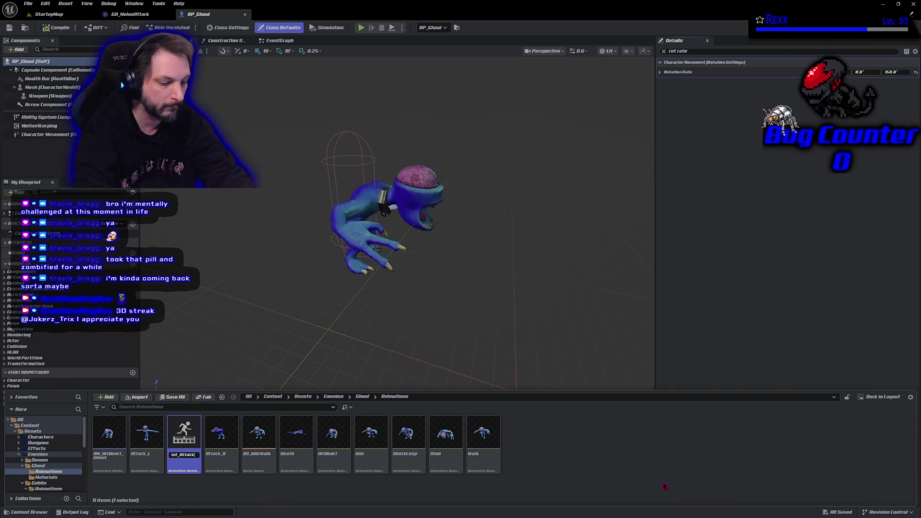
type("_L")
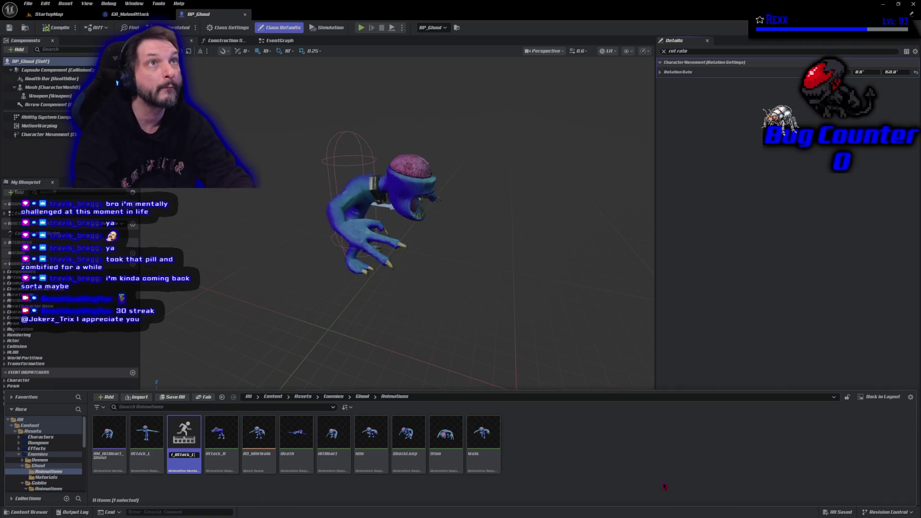
key("Return")
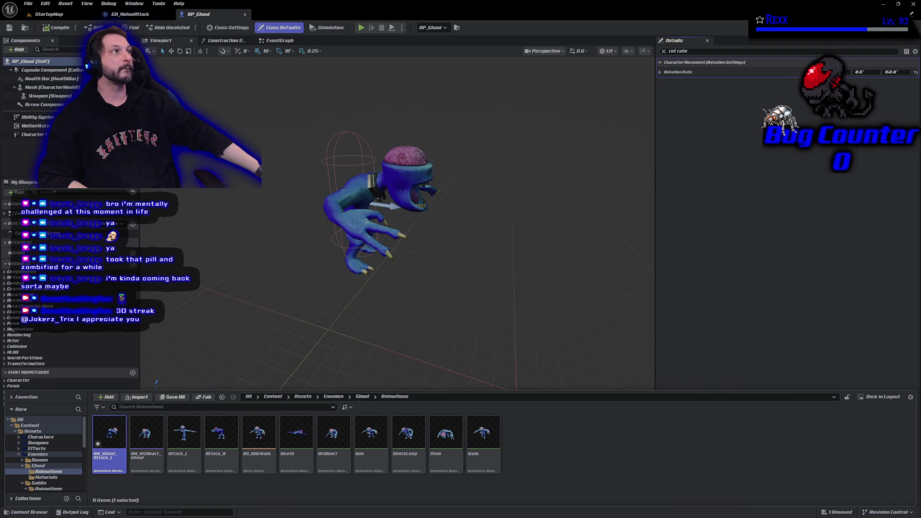
double_click(121, 452)
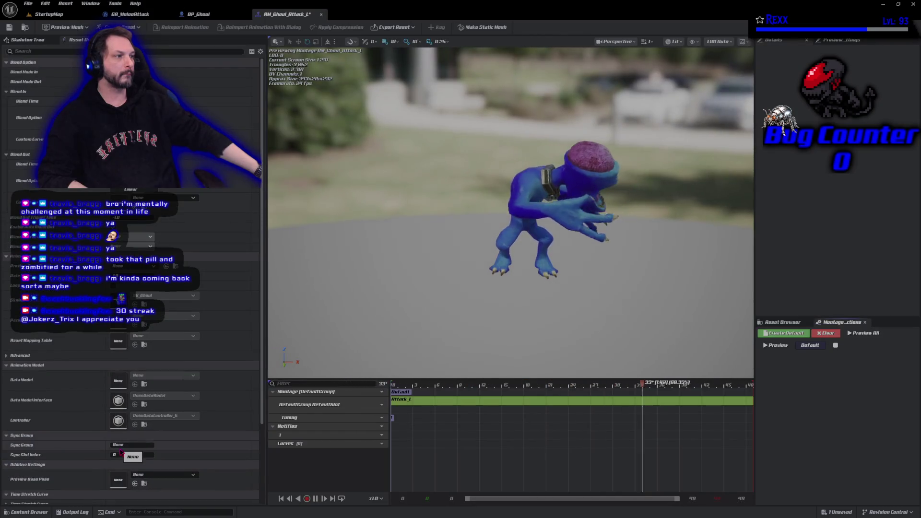
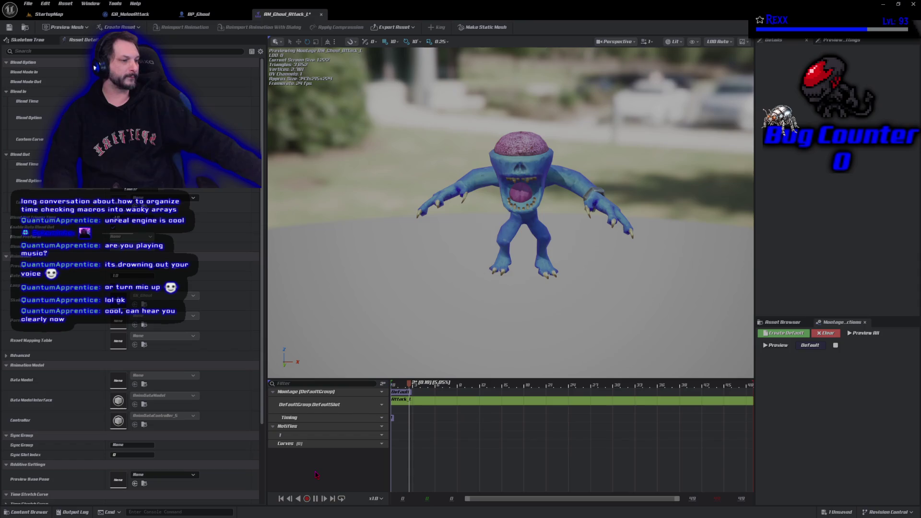
Preview the attack, rename notify track 1 to 'Motion Warping', and rewind the preview to frame 5
key("space")
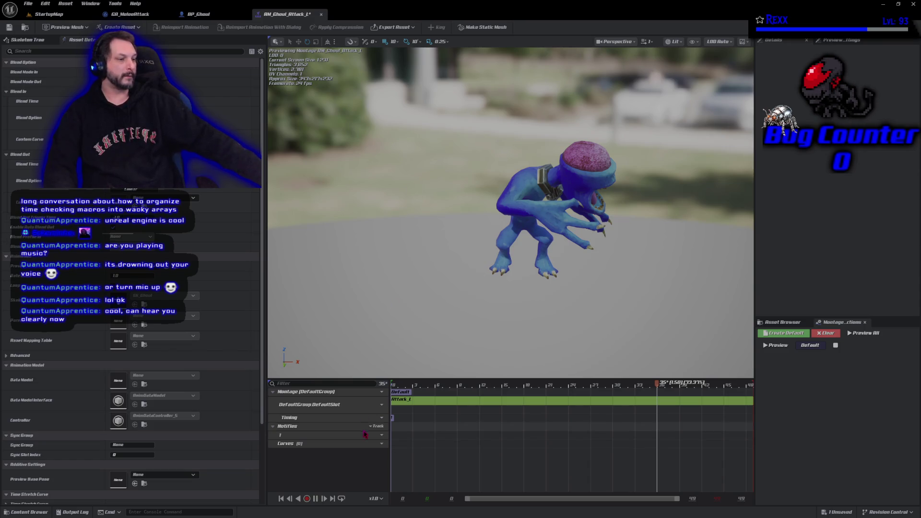
left_click(281, 436)
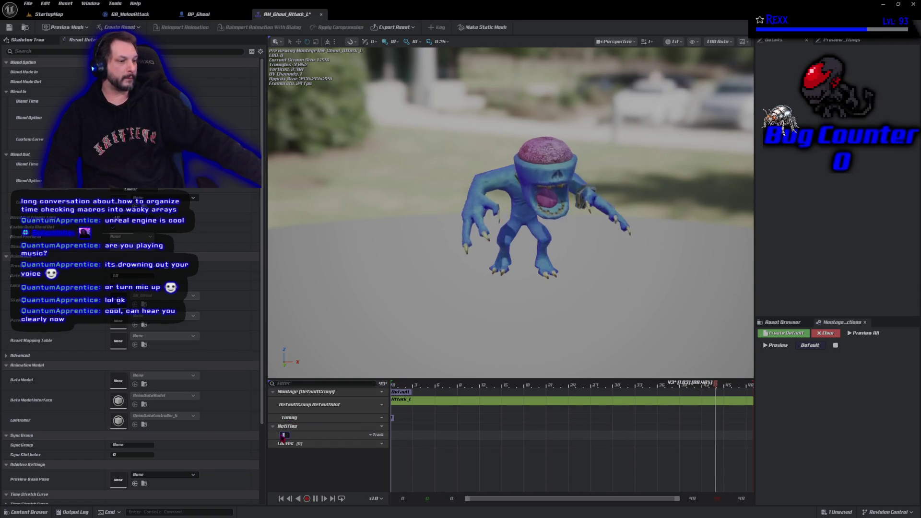
type("Mot")
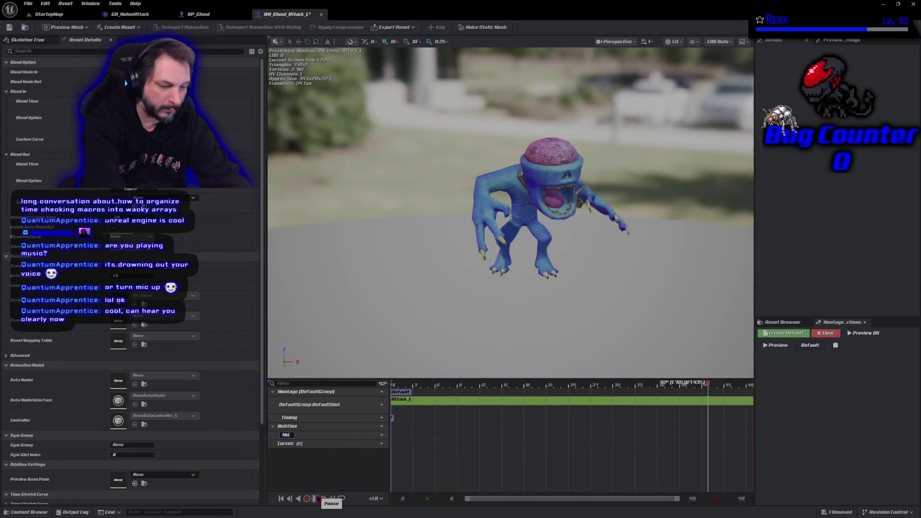
type("ion Warping")
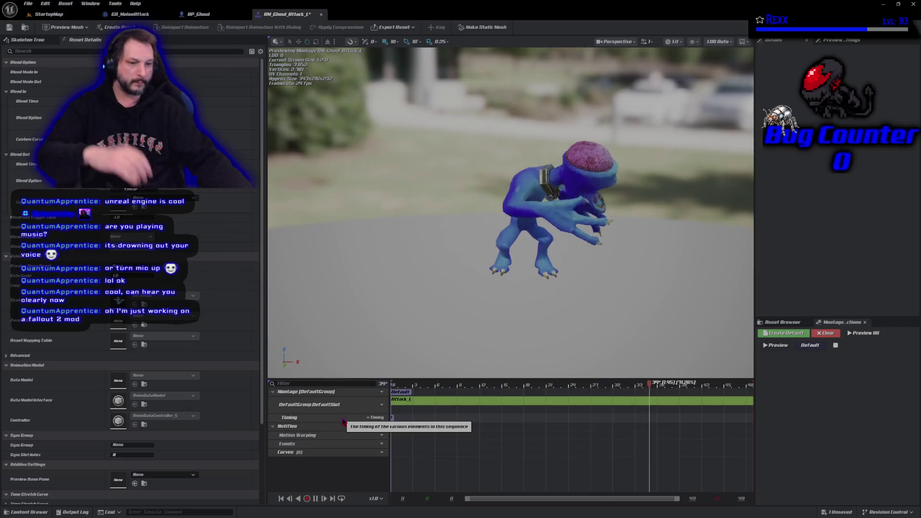
key("Return")
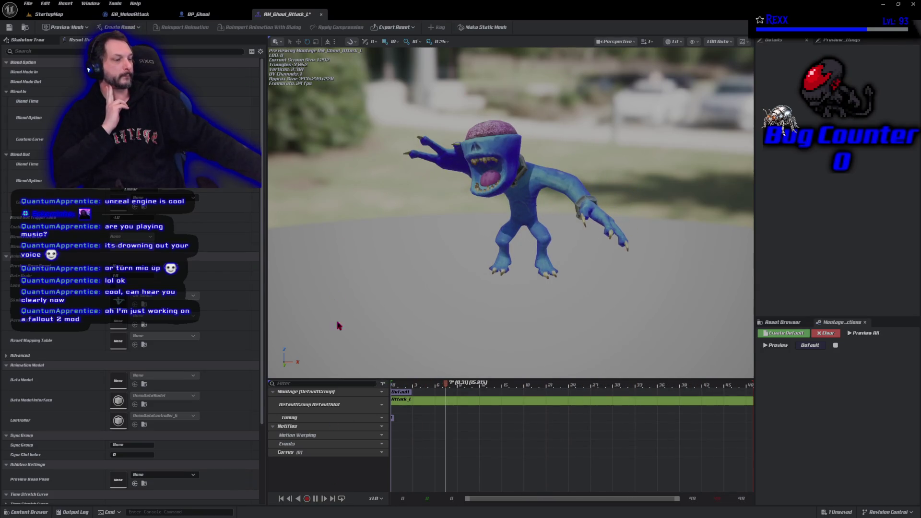
left_click_drag(446, 384, 406, 385)
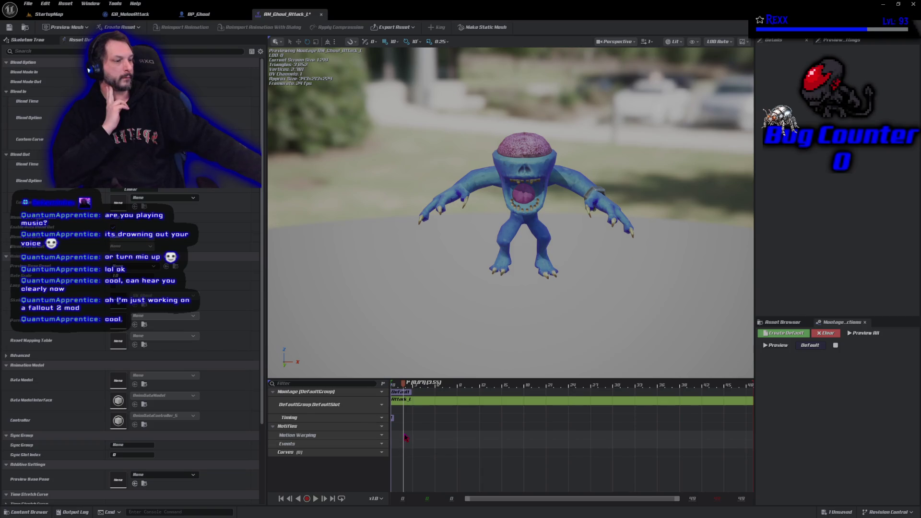
Add a Motion Warping notify state on the Motion Warping track, aligned to the attack start
right_click(406, 437)
mouse_move(449, 456)
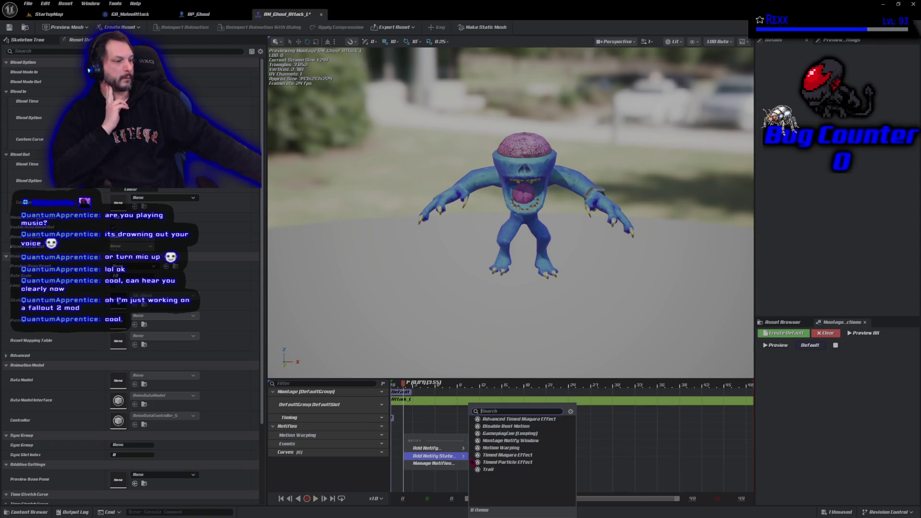
left_click(516, 448)
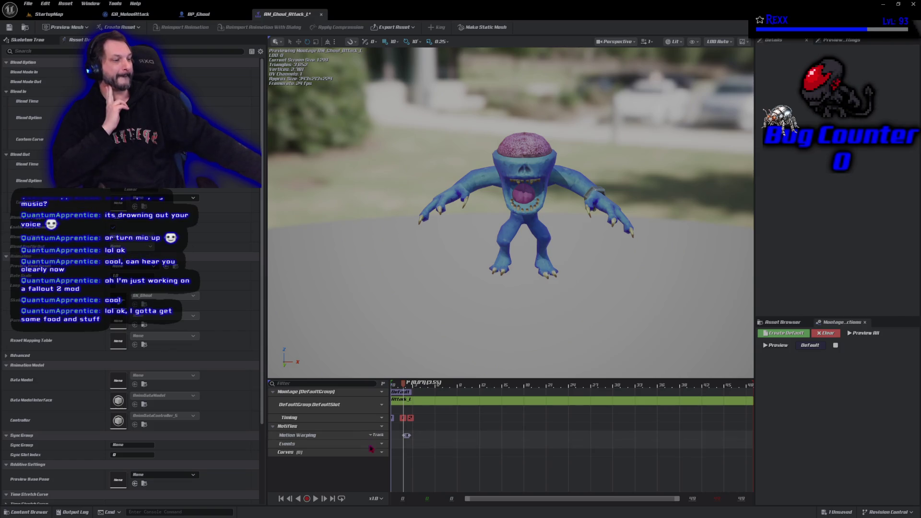
left_click_drag(400, 435, 395, 435)
left_click(403, 435)
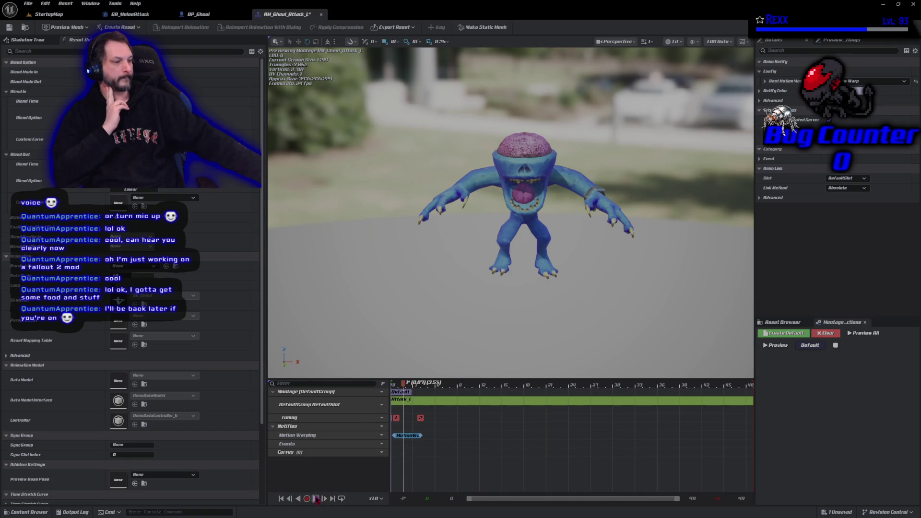
Stretch the Motion Warping notify state's end out to about frame 13
left_click(316, 499)
left_click(417, 390)
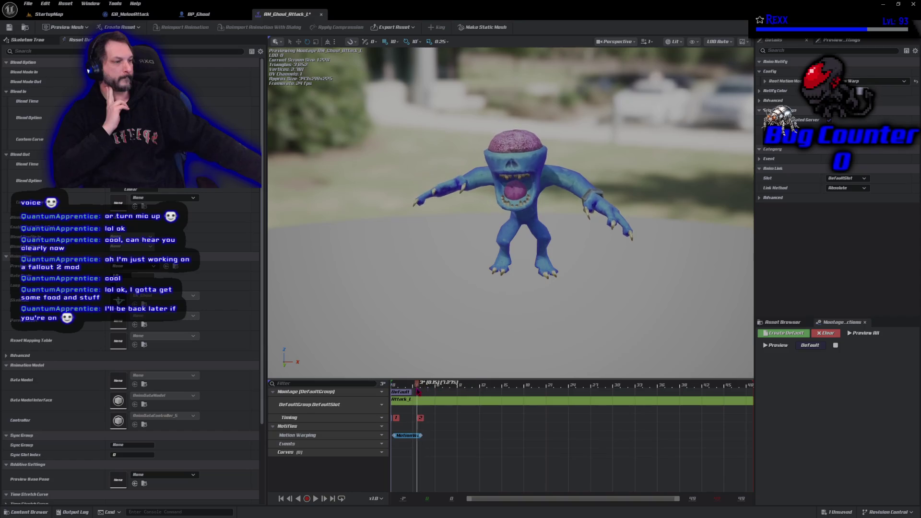
mouse_move(417, 390)
left_mouse_down()
mouse_move(480, 390)
mouse_move(485, 401)
left_mouse_up()
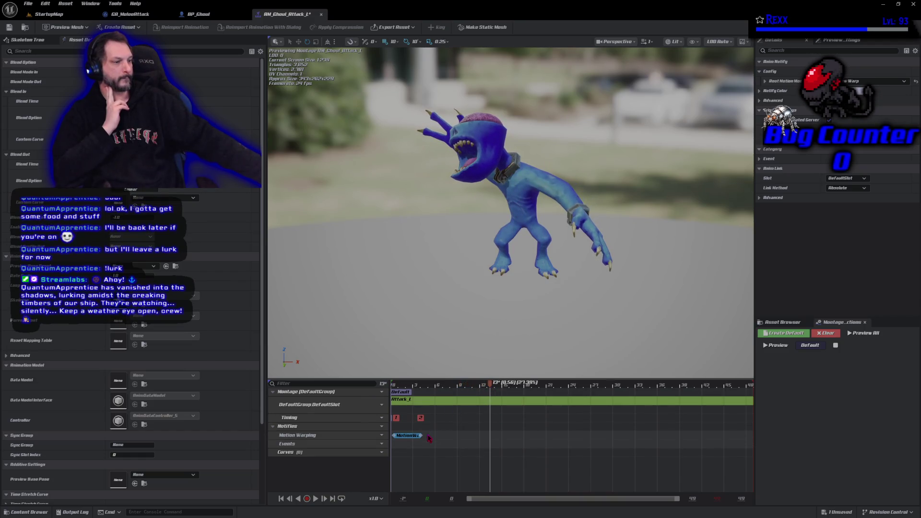
left_click_drag(422, 435, 490, 434)
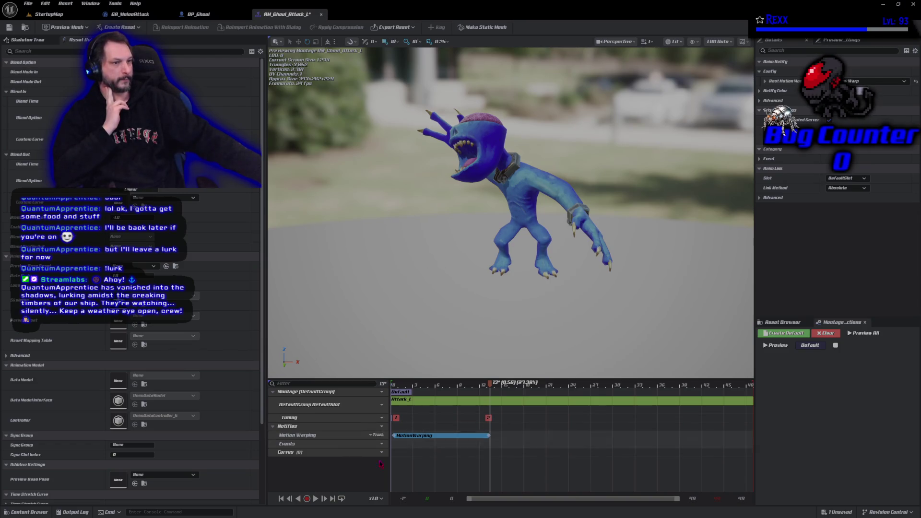
Save, trim the Motion Warping notify to end at frame 12, and expand its Root Motion Modifier settings
left_click(9, 27)
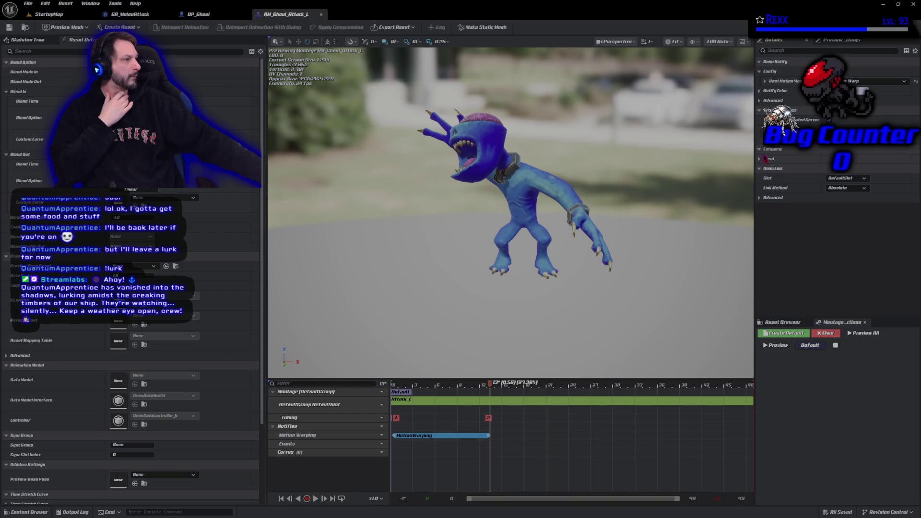
left_click(761, 160)
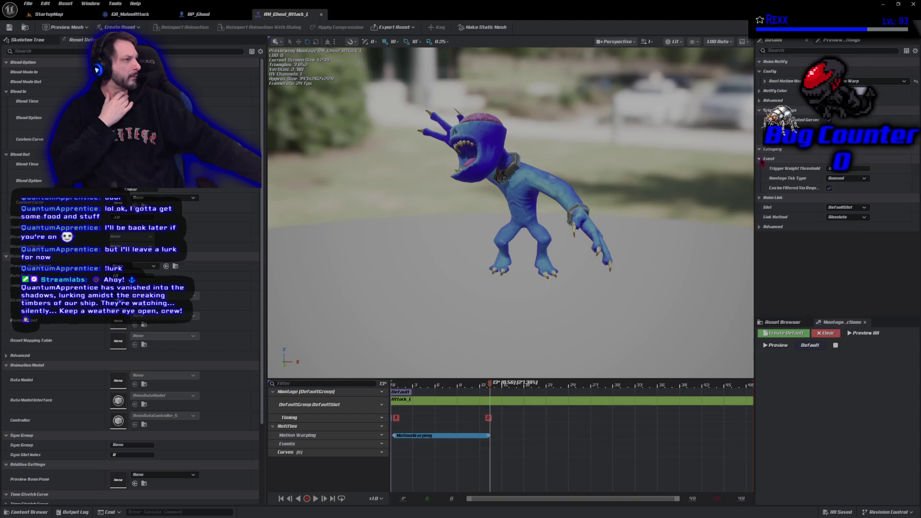
left_click(761, 160)
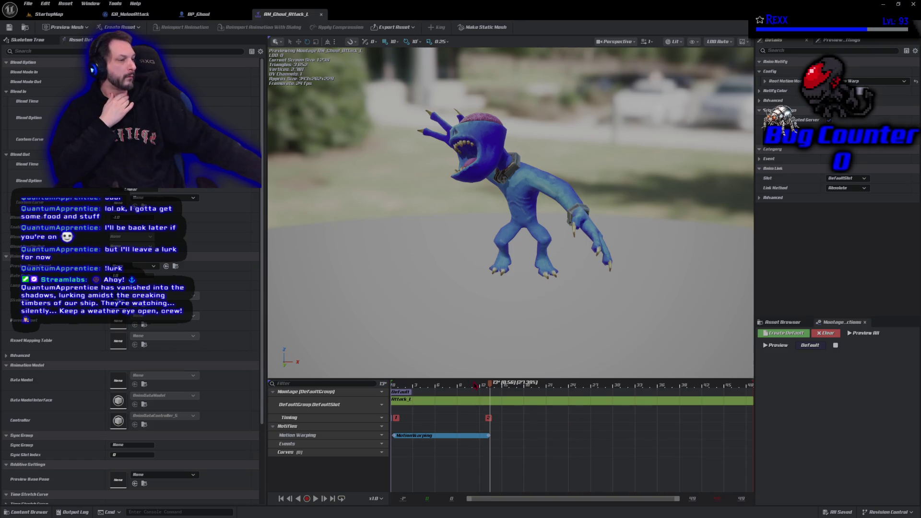
left_click_drag(492, 386, 480, 385)
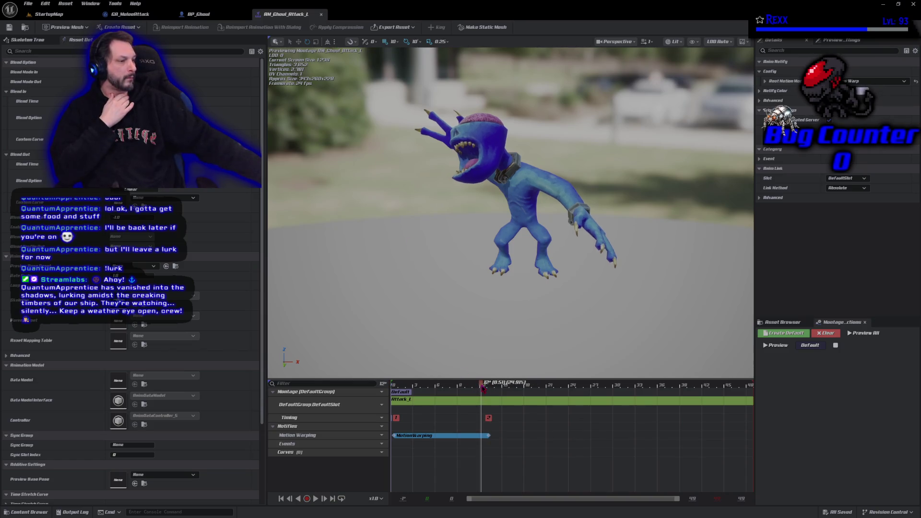
left_click_drag(487, 435, 480, 435)
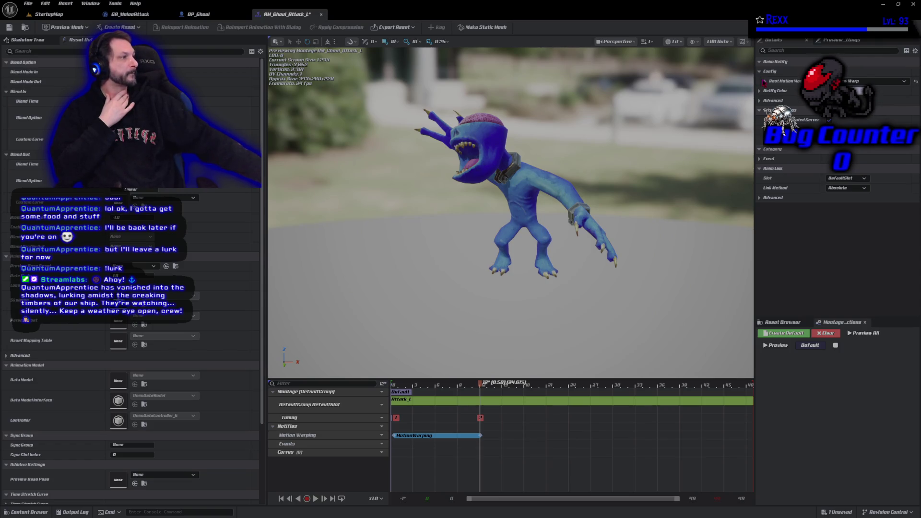
left_click(765, 82)
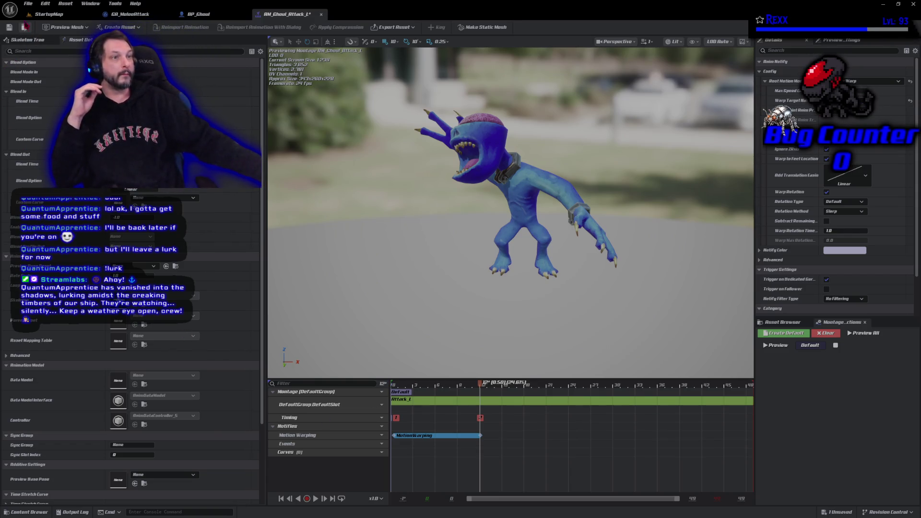
Clear Ignore Z Axis, set Rotation Type to Facing, save, and scrub the preview to frame 26
left_click(28, 3)
left_click(48, 43)
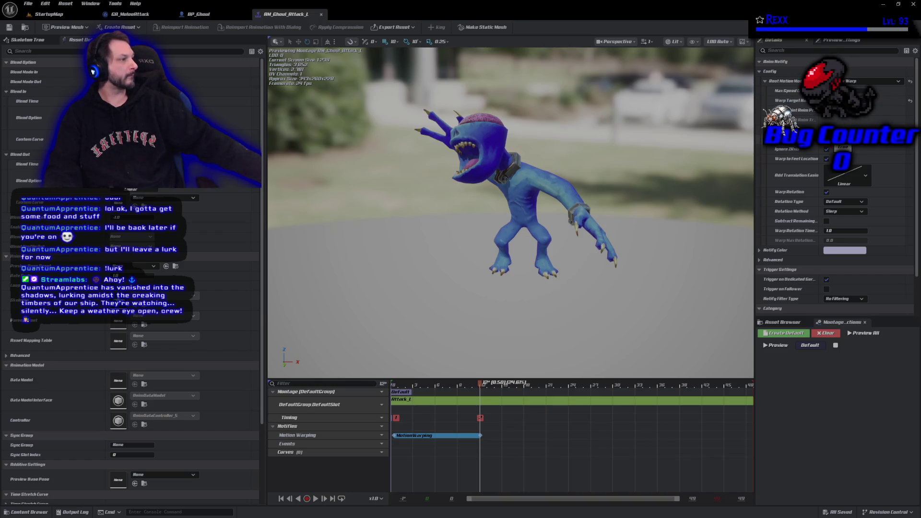
left_click(827, 149)
left_click(844, 201)
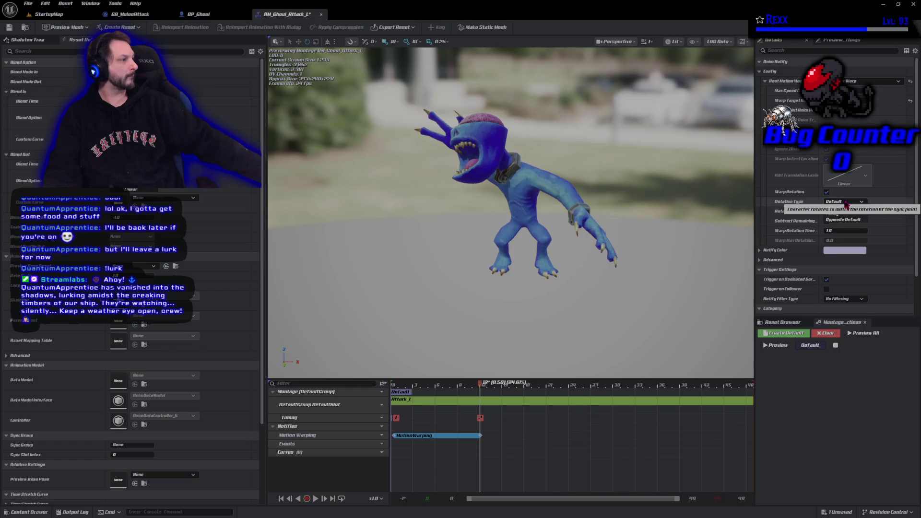
left_click(844, 219)
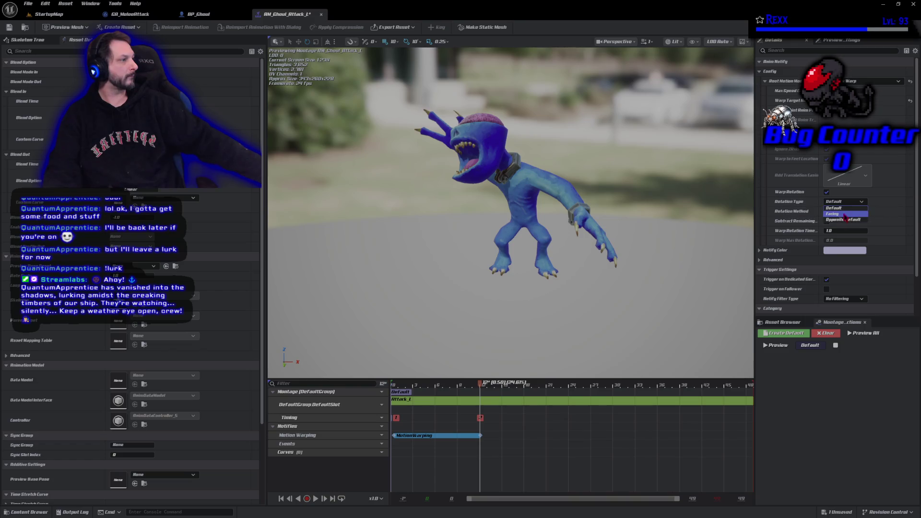
left_click(9, 27)
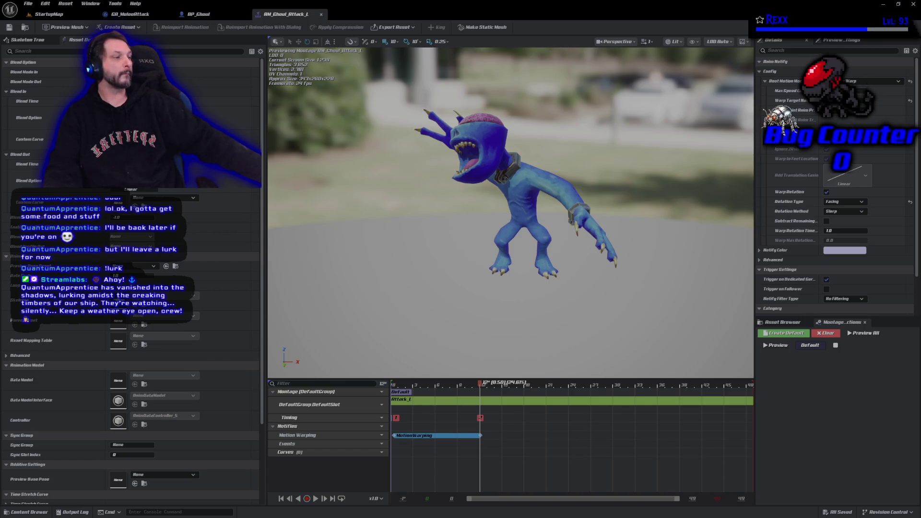
left_click_drag(481, 380, 584, 393)
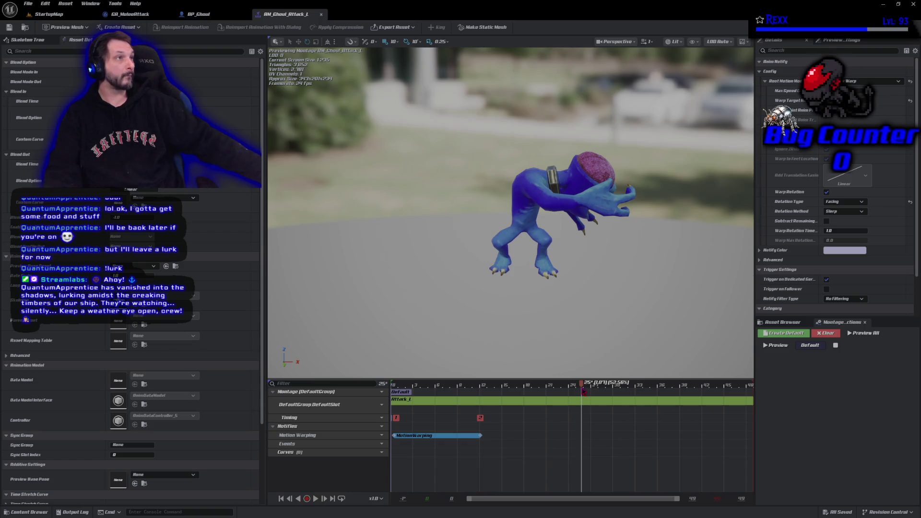
left_click_drag(584, 392, 583, 393)
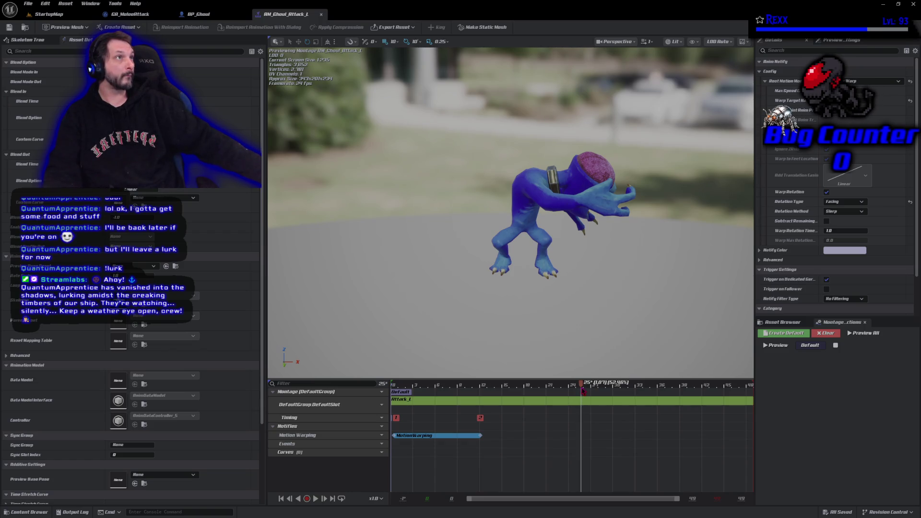
left_click_drag(583, 391, 589, 391)
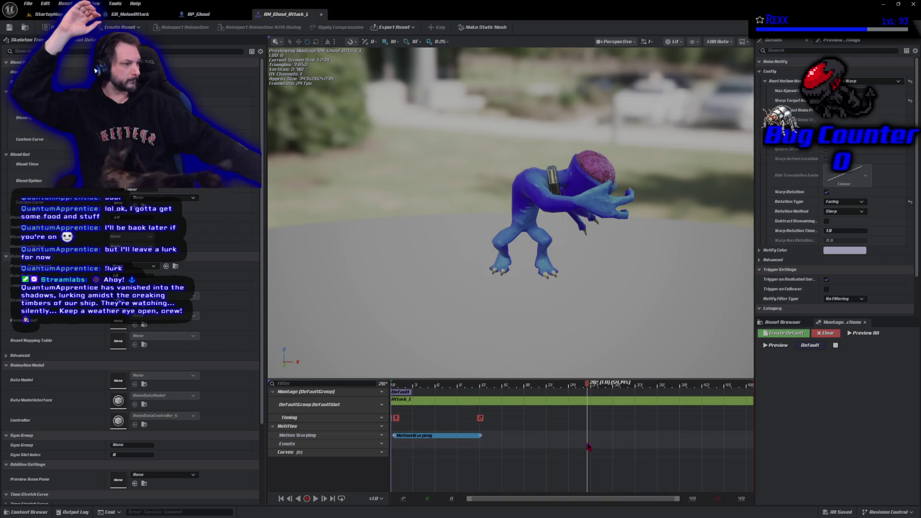
Add an AN_MontageEvent notify on the Events track at frame 26 and select it
right_click(589, 447)
mouse_move(612, 457)
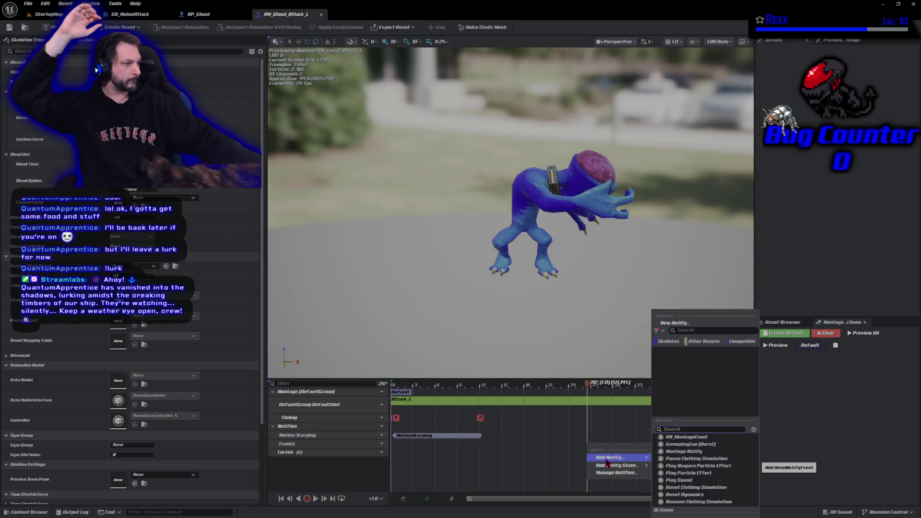
left_click(687, 437)
left_click(617, 445)
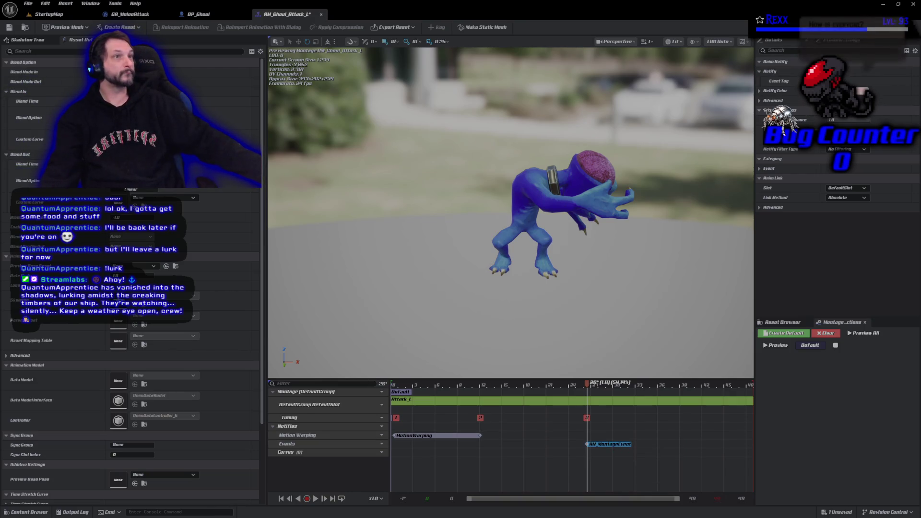
right_click(272, 183)
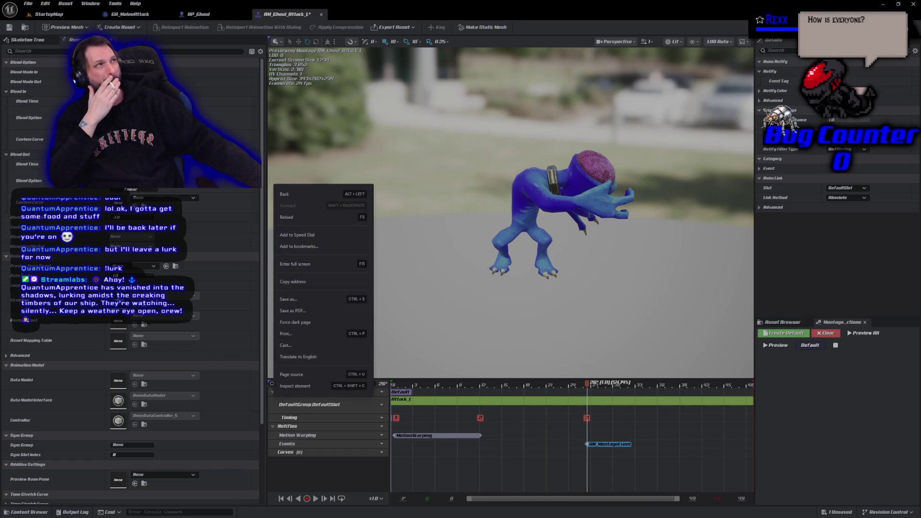
key("Escape")
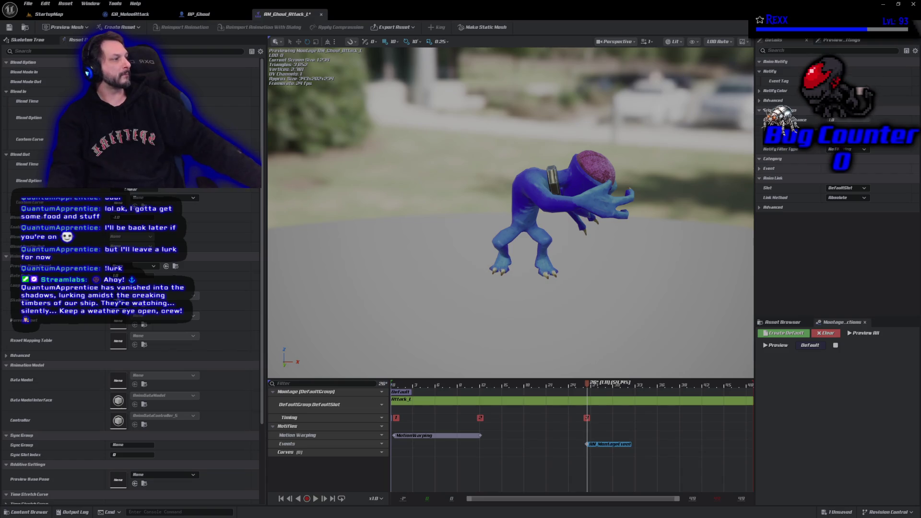
Set the AN_MontageEvent notify's Event Tag to Montage.Attack.RightHand and save the montage
left_click(864, 106)
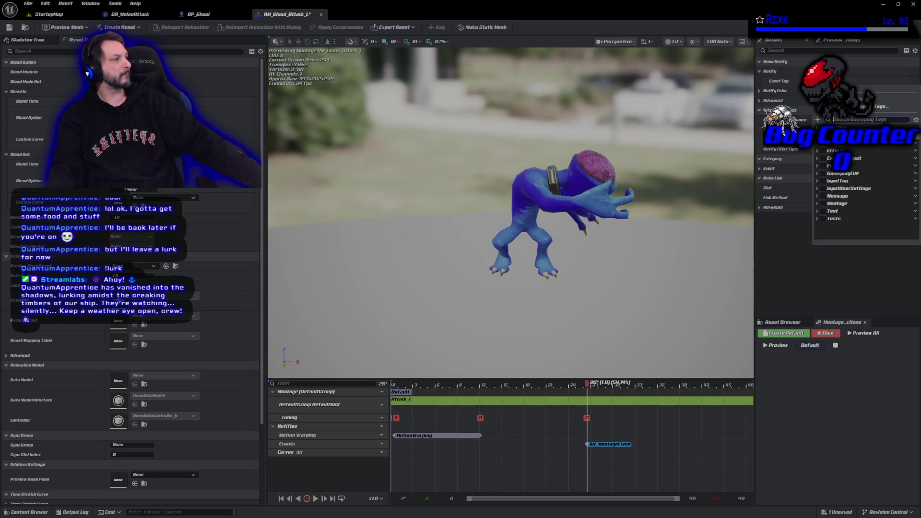
left_click(818, 204)
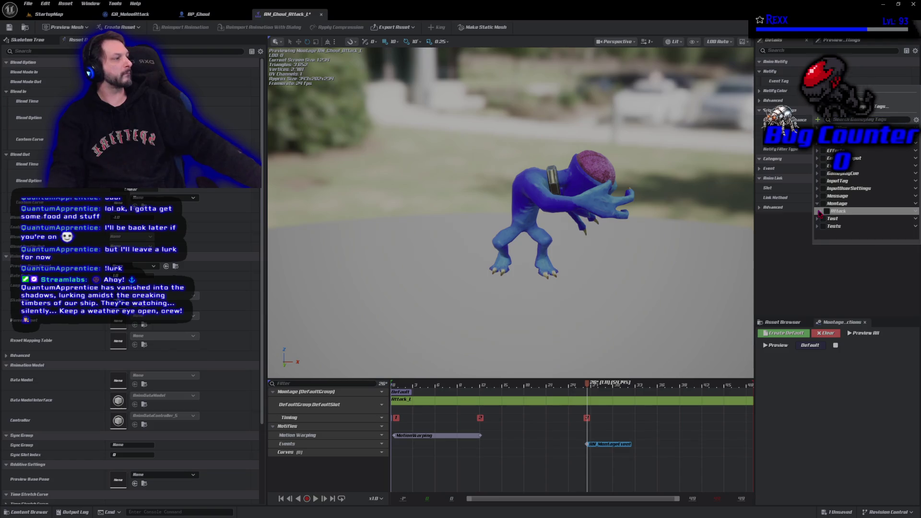
left_click(819, 211)
left_click(831, 226)
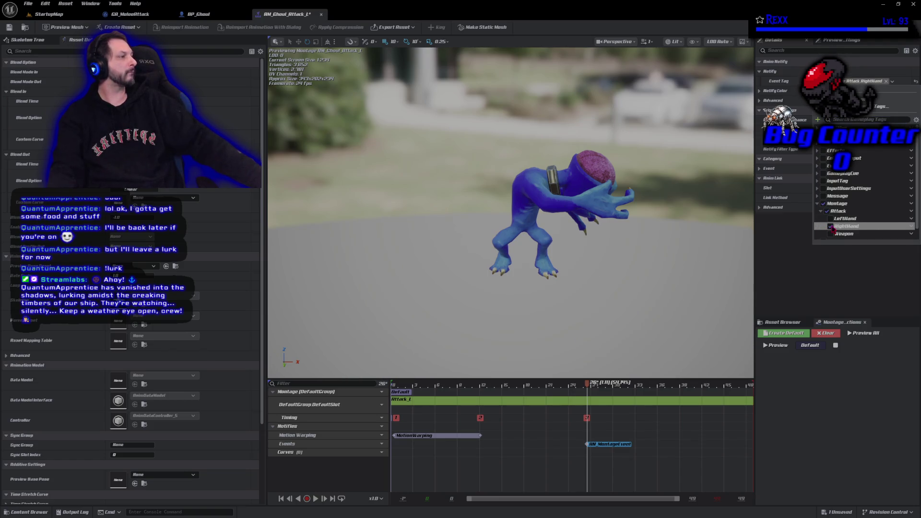
left_click(9, 30)
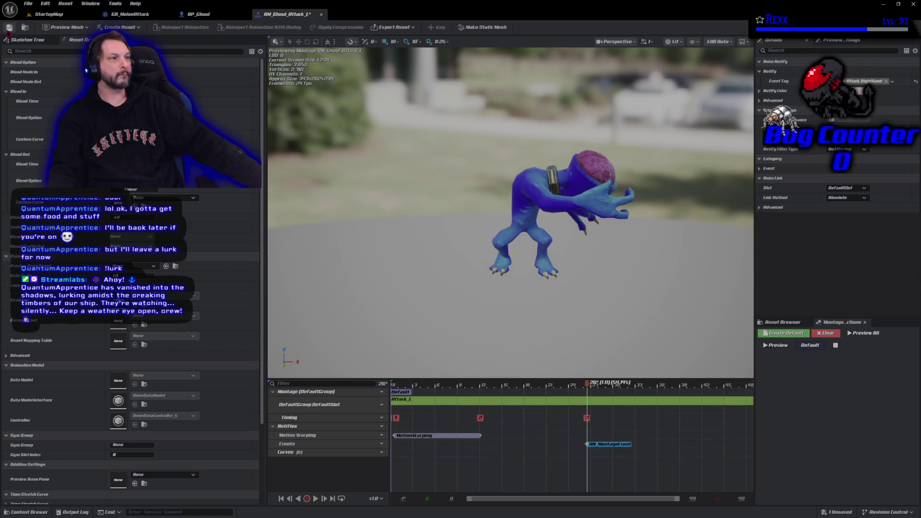
left_click(9, 28)
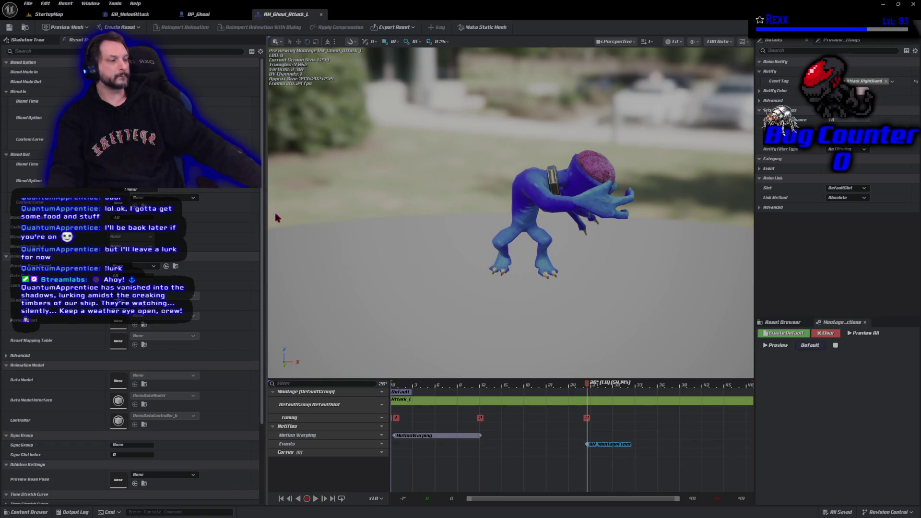
Rename the AM_Ghoul_Attack_L montage to AM_Ghoul_Attack_R in the Ghoul Animations folder
left_click(14, 513)
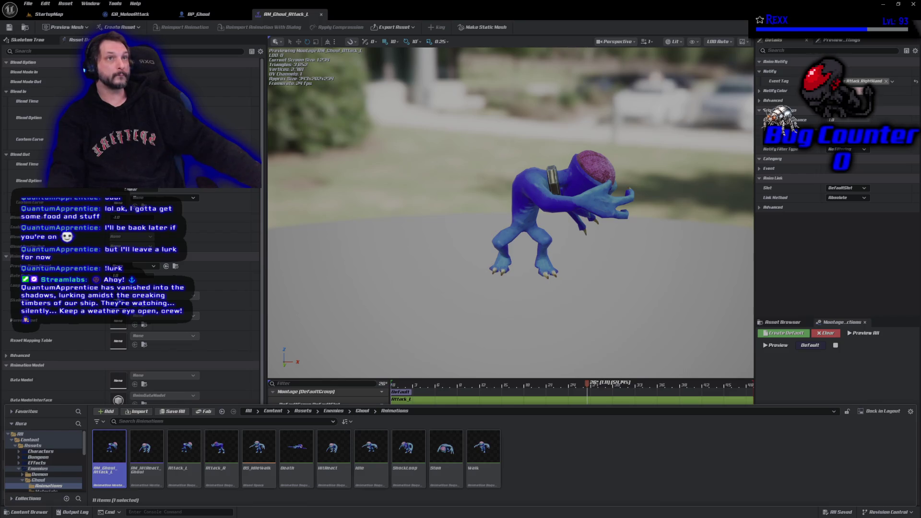
left_click(106, 471)
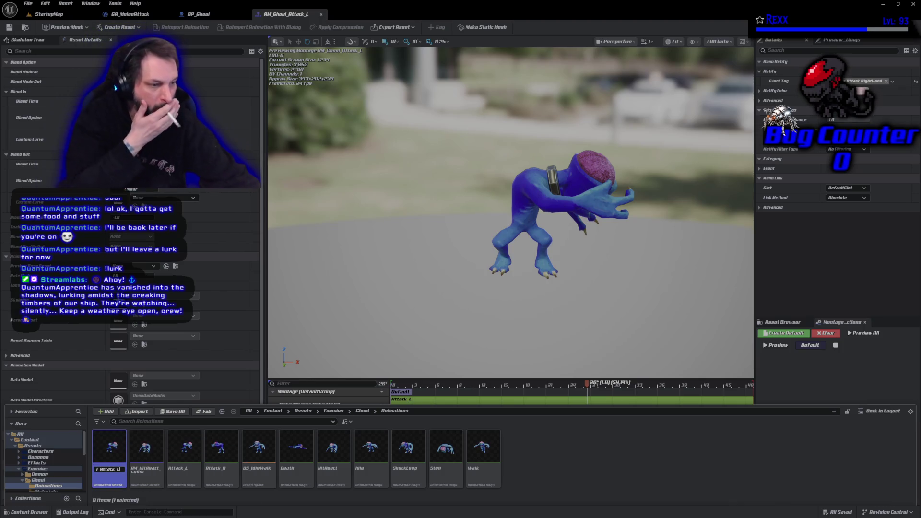
key("BackSpace")
type("R")
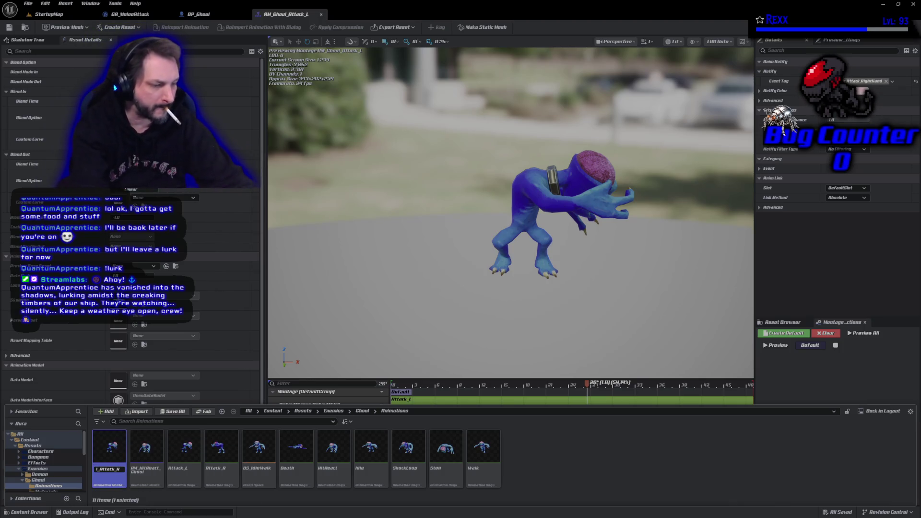
key("Return")
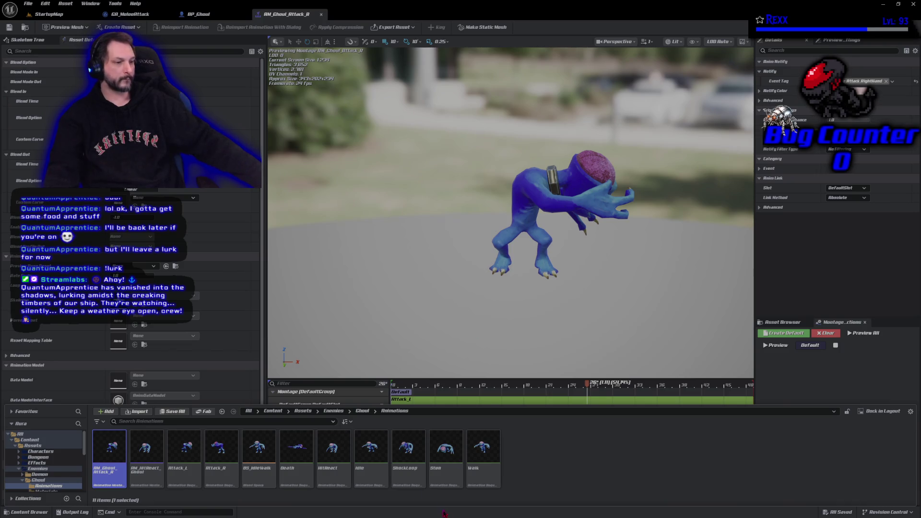
Swap the Attack_L and Attack_R animation names using the temporary name Attack_R_
left_click(212, 469)
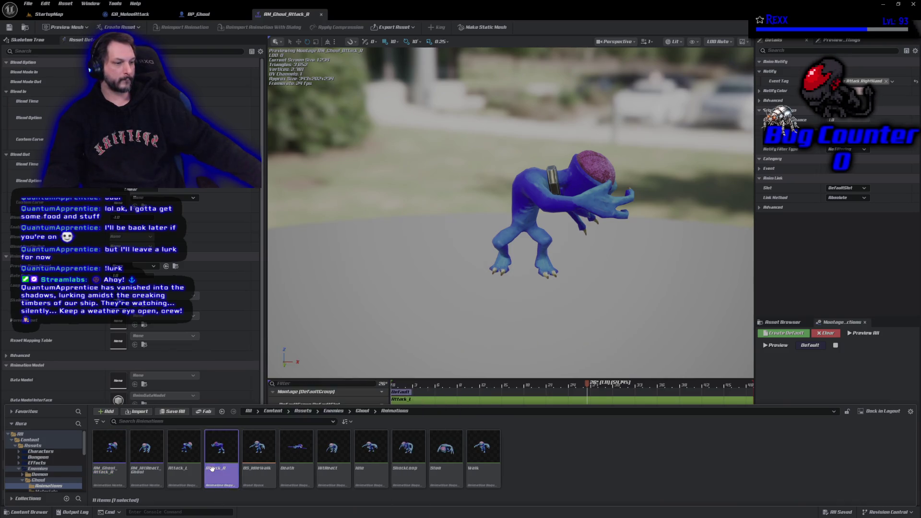
left_click(214, 469)
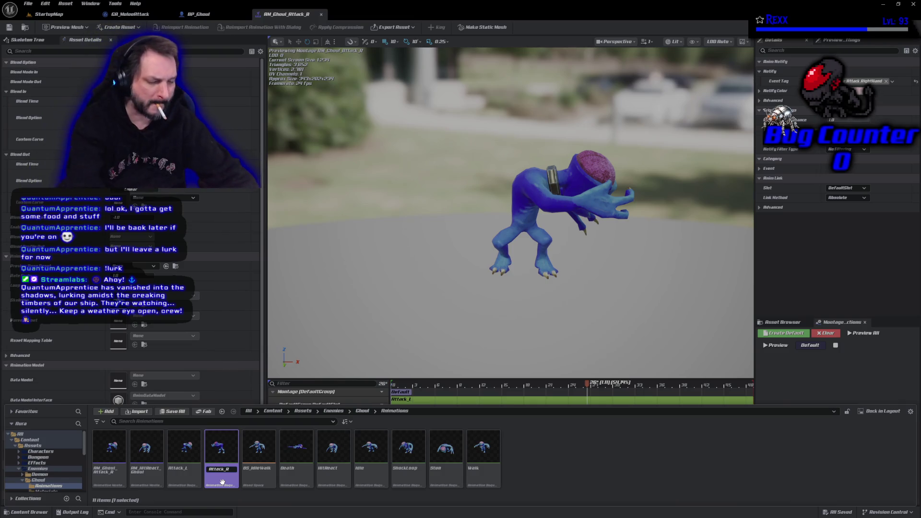
key("Return")
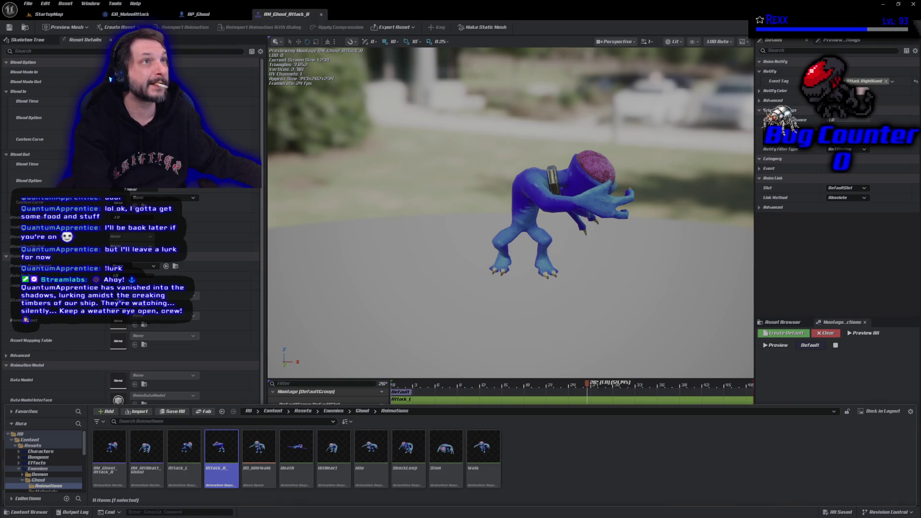
left_click(182, 468)
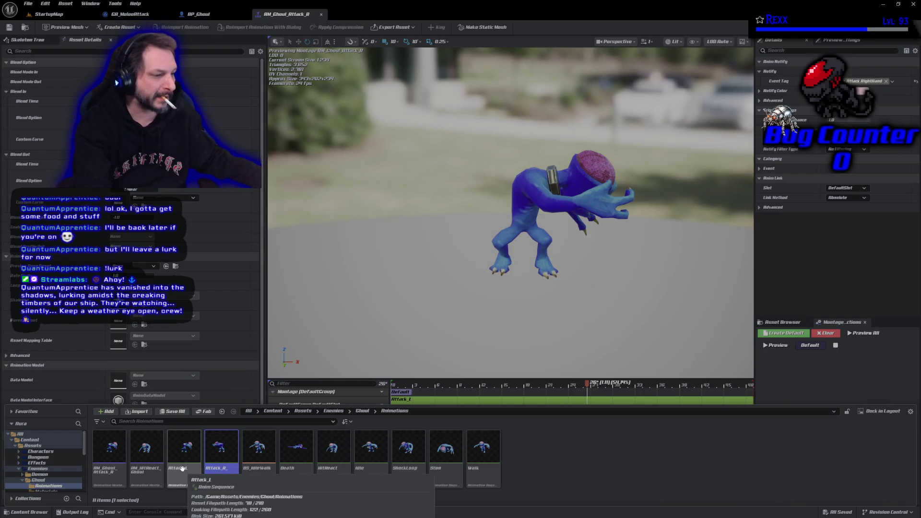
key("F2")
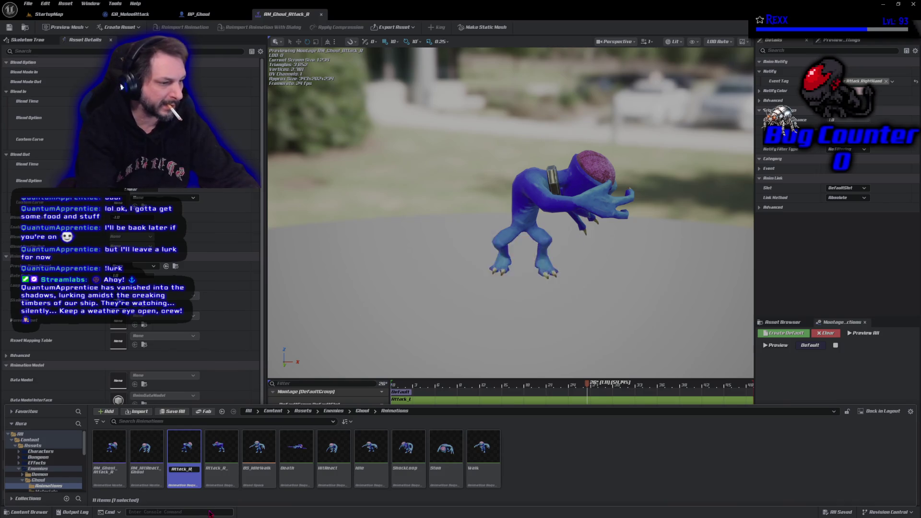
key("Return")
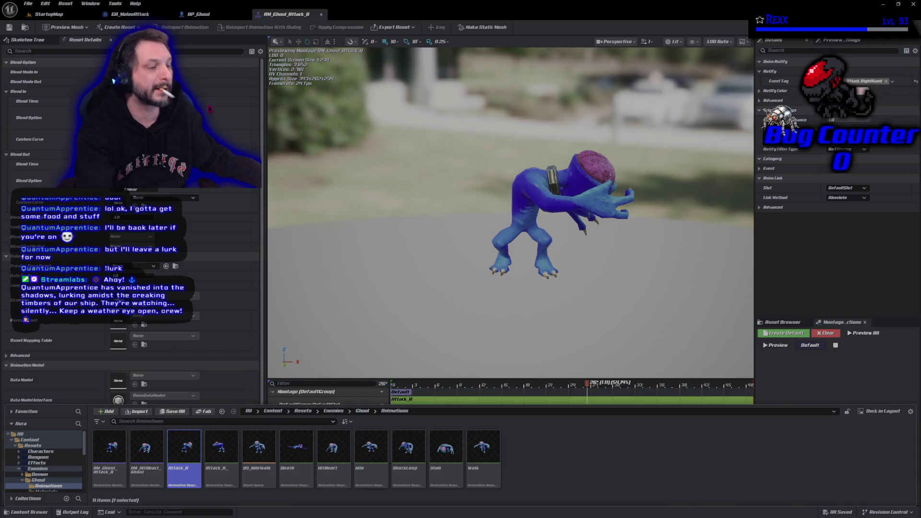
left_click(227, 473)
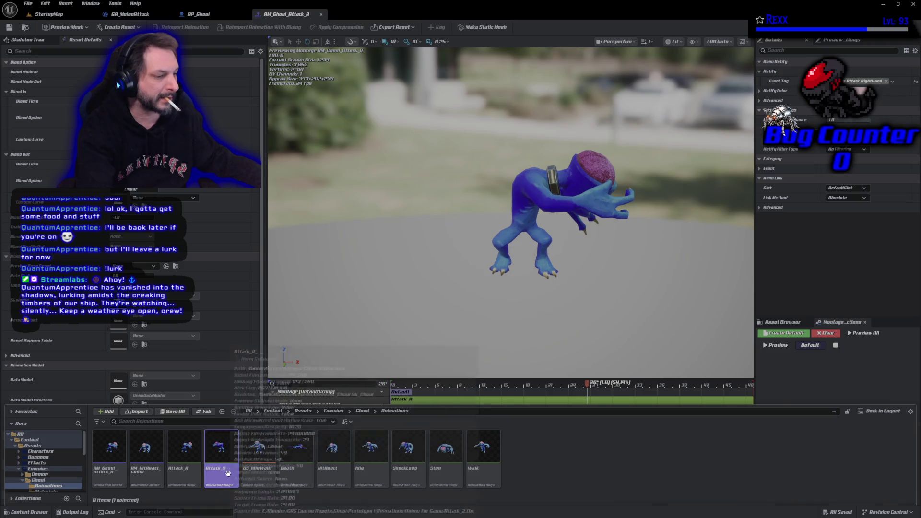
key("F2")
type("Attack_")
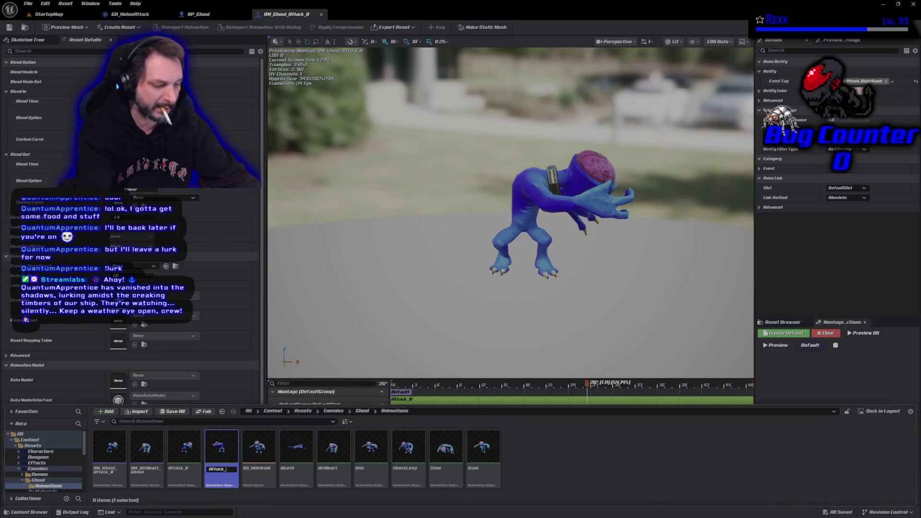
key("Return")
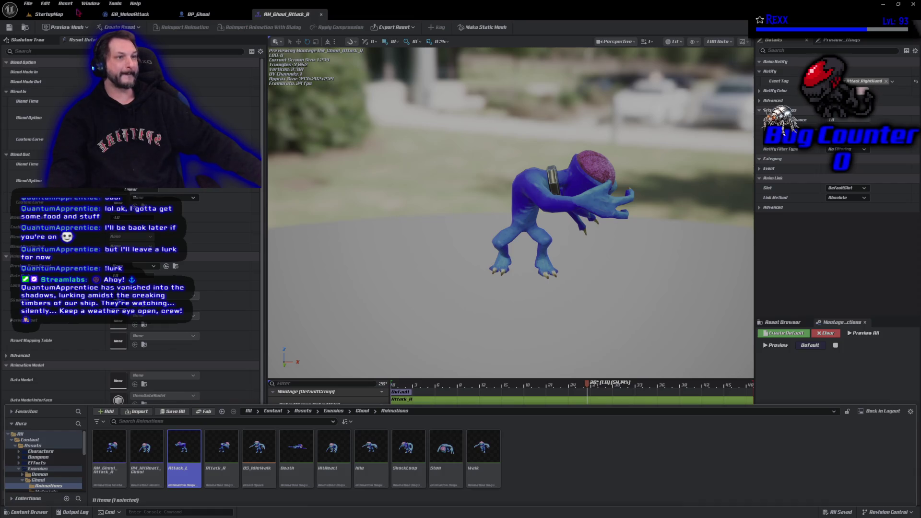
Bring the Ghoul Animations assets back up and select the Attack_L animation
left_click(28, 4)
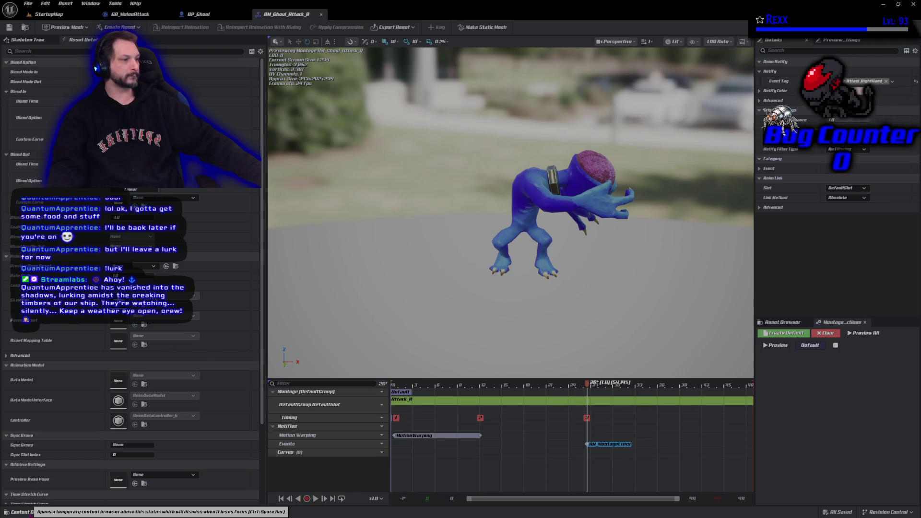
left_click(22, 512)
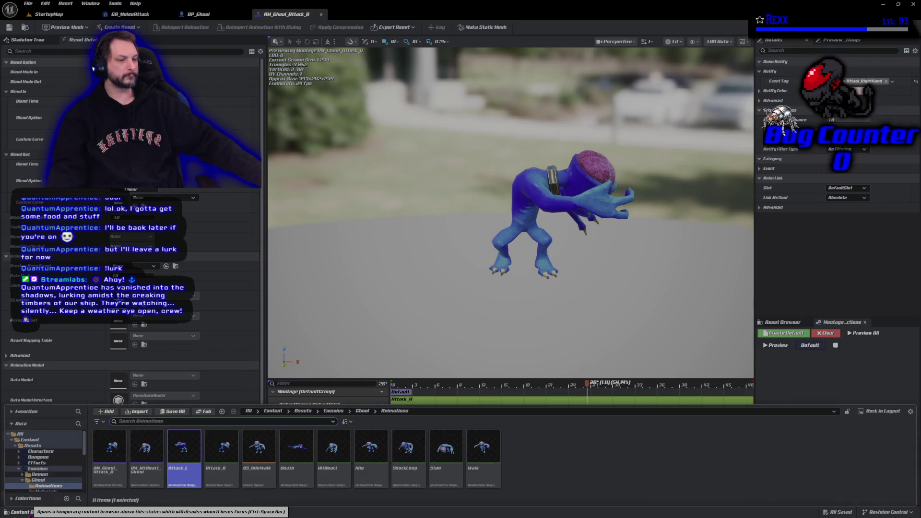
left_click(182, 477)
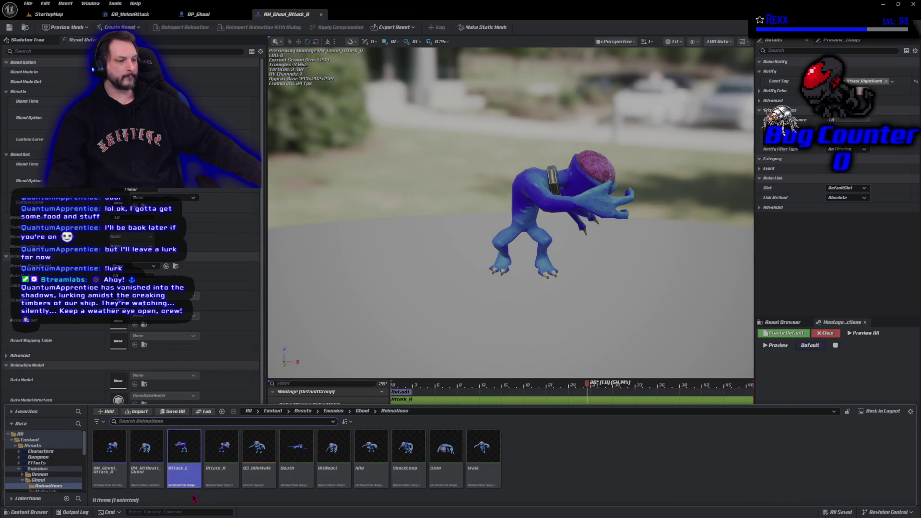
Duplicate AM_Ghoul_Attack_R as AM_Ghoul_Attack_L and open the copy
left_click(102, 469)
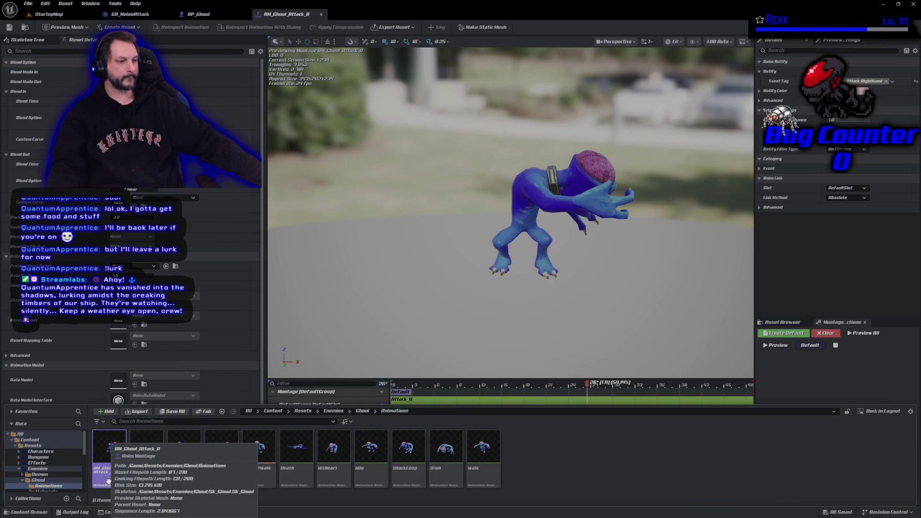
right_click(102, 469)
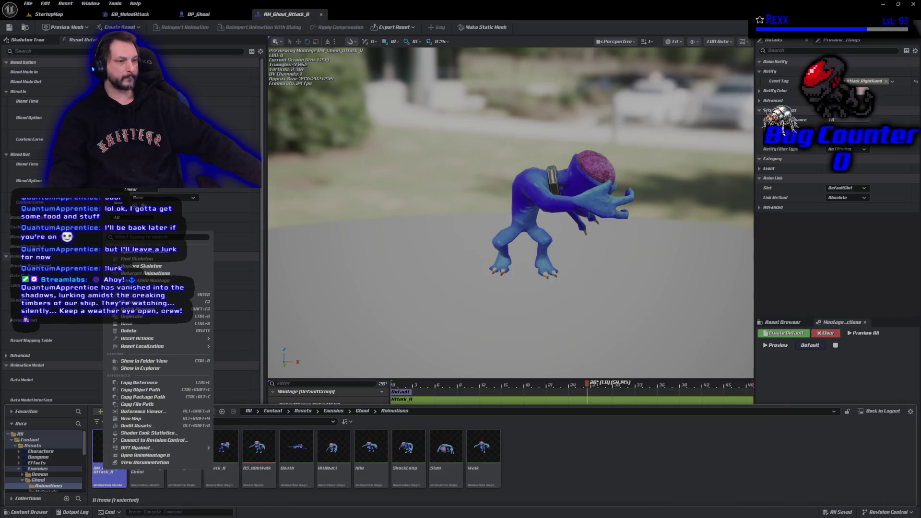
left_click(153, 317)
key("End")
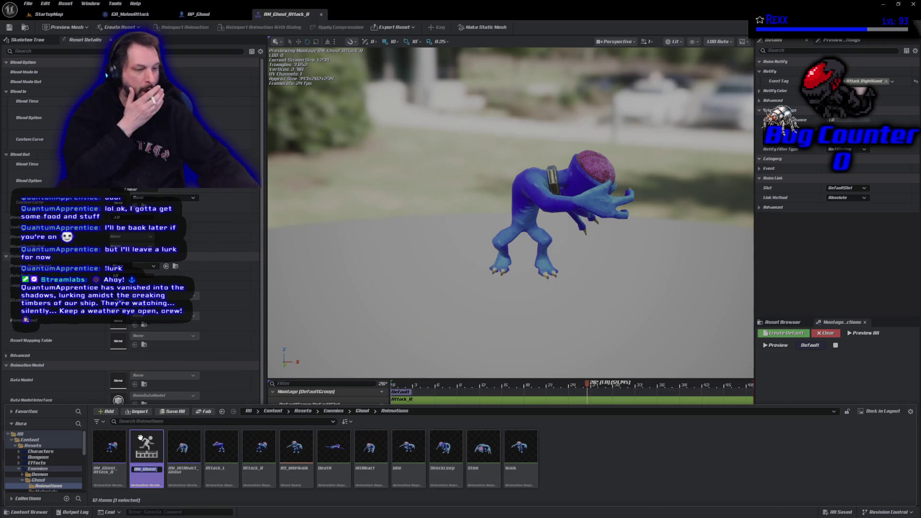
key("BackSpace")
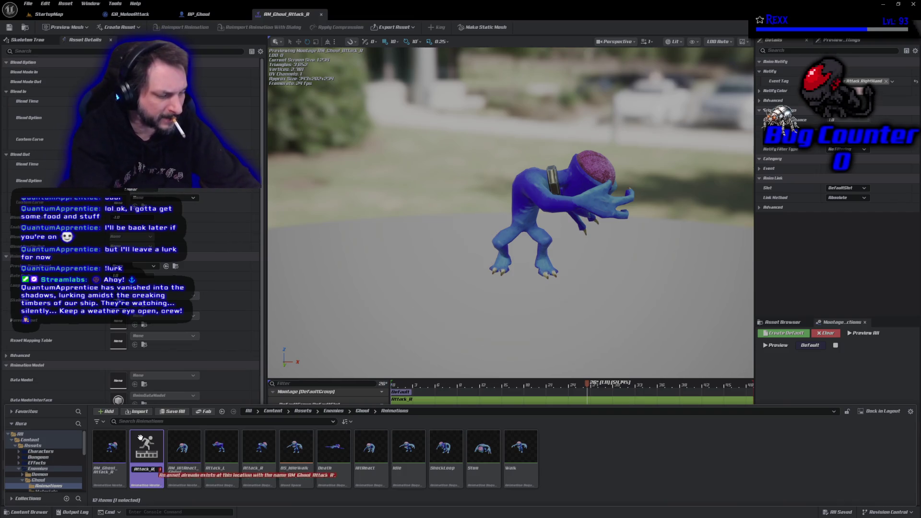
key("Return")
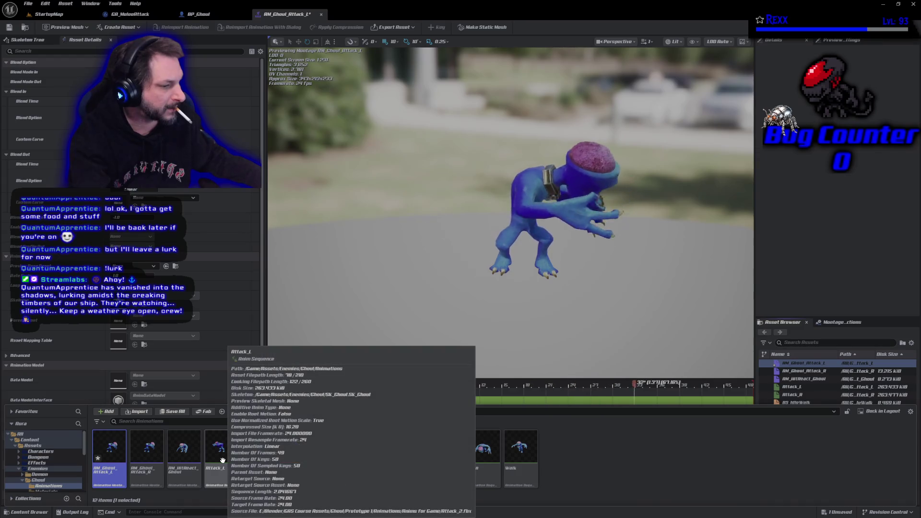
Replace the Attack_R segment in the new montage's track with the Attack_L animation
mouse_move(221, 449)
left_mouse_down()
mouse_move(300, 453)
mouse_move(471, 404)
left_mouse_up()
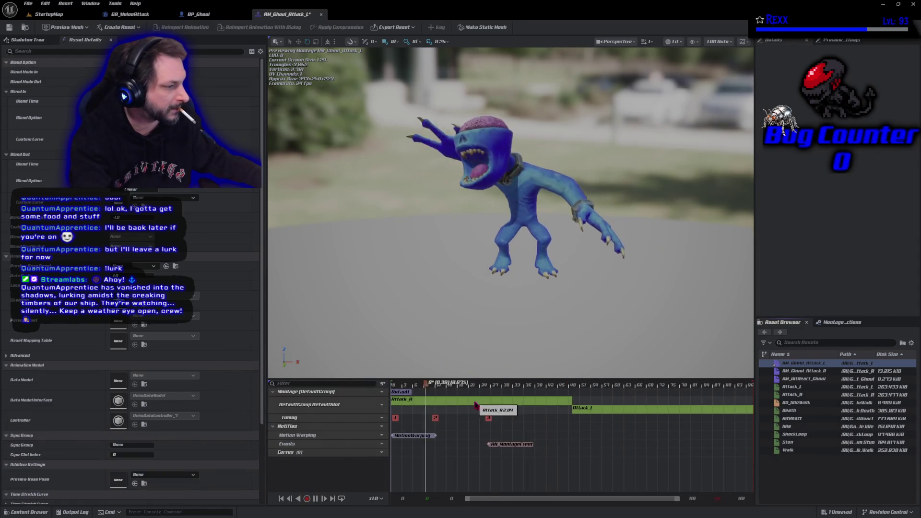
left_click(473, 404)
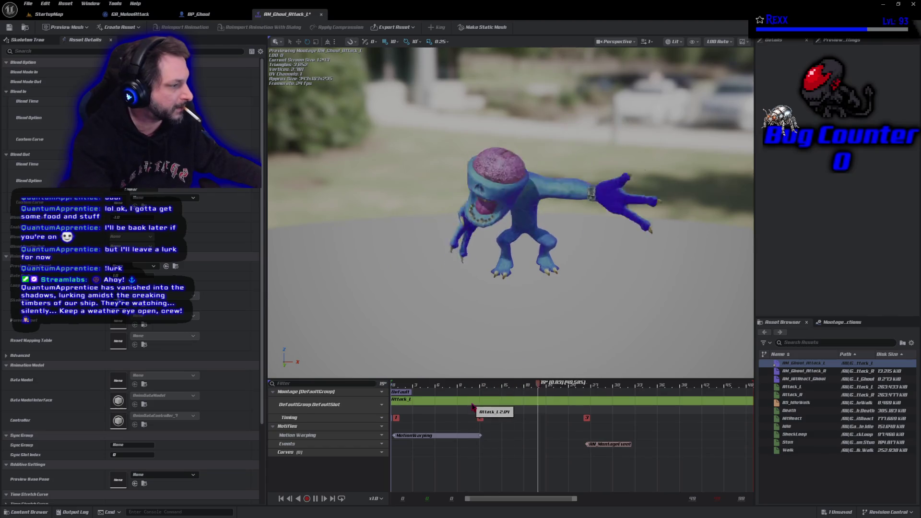
key("Delete")
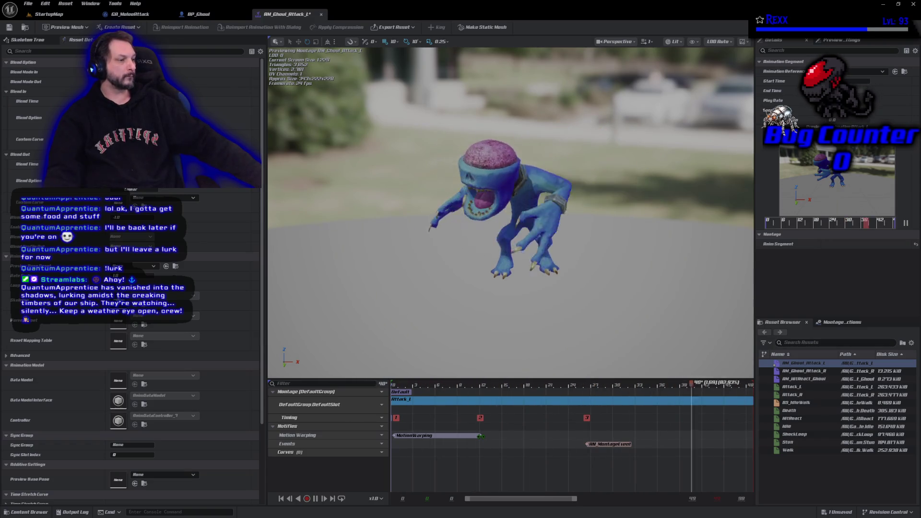
Lengthen the Motion Warping window, preview the swipe pose, save, and review its root motion warp settings
mouse_move(481, 436)
left_mouse_down()
mouse_move(517, 437)
mouse_move(536, 450)
left_mouse_up()
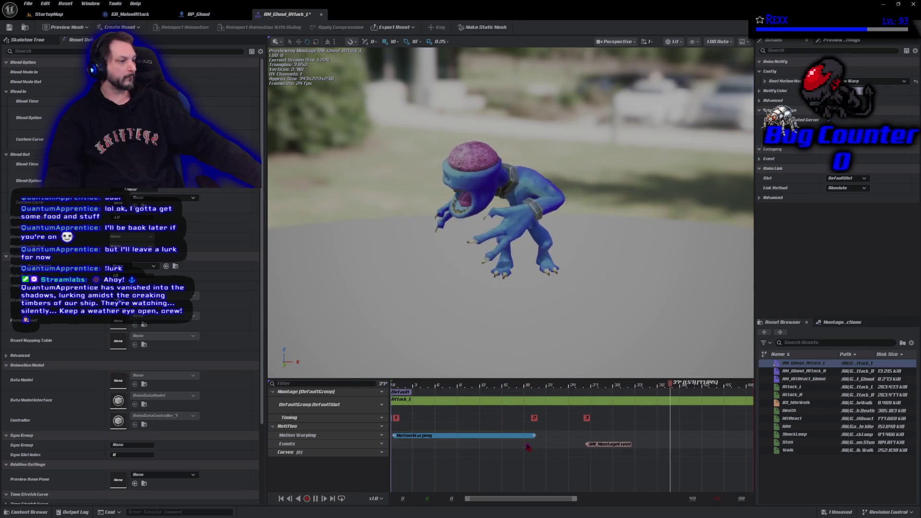
left_click(493, 387)
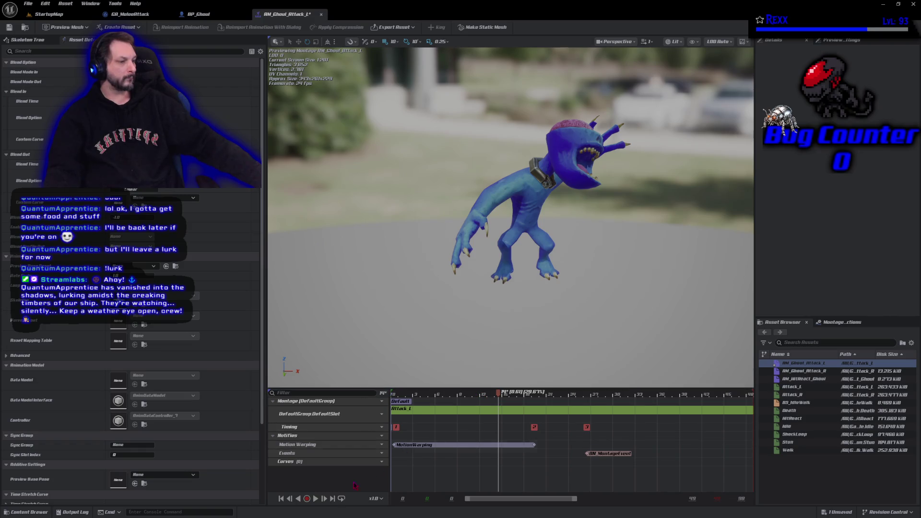
left_click(311, 500)
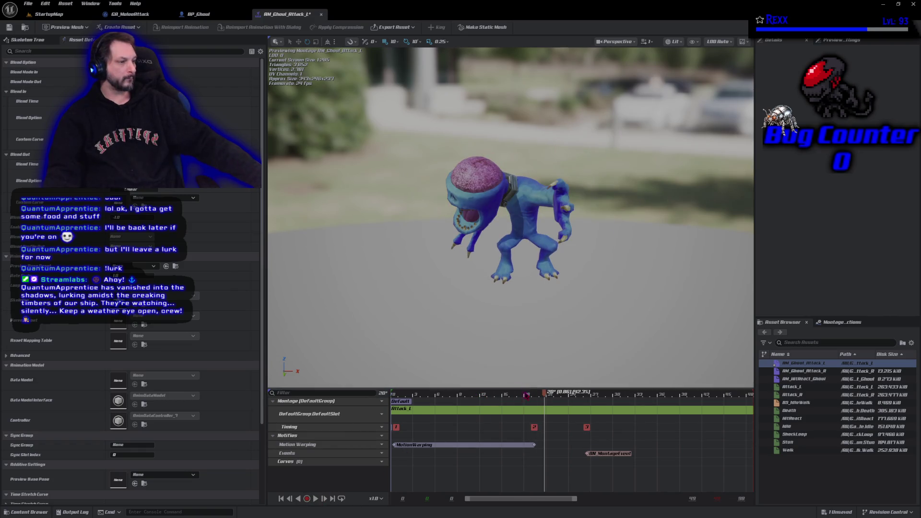
mouse_move(546, 397)
left_mouse_down()
mouse_move(475, 403)
mouse_move(534, 423)
left_mouse_up()
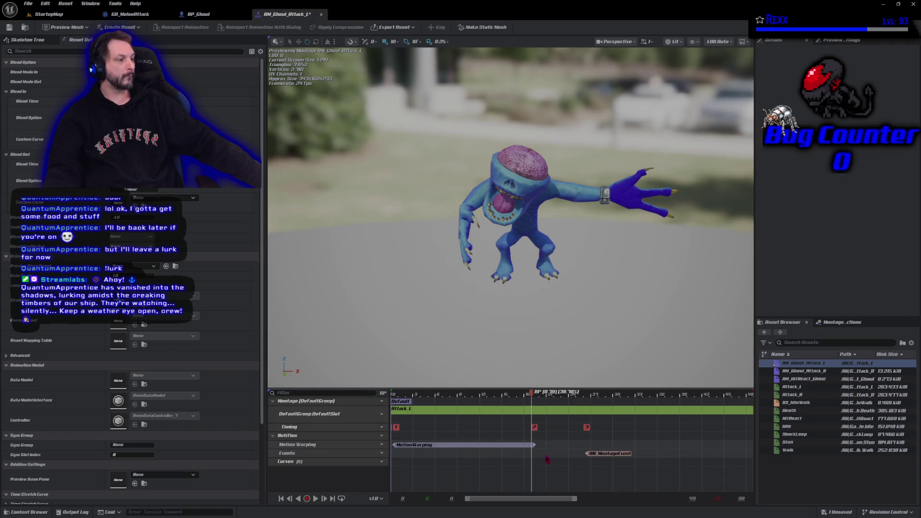
left_click(9, 27)
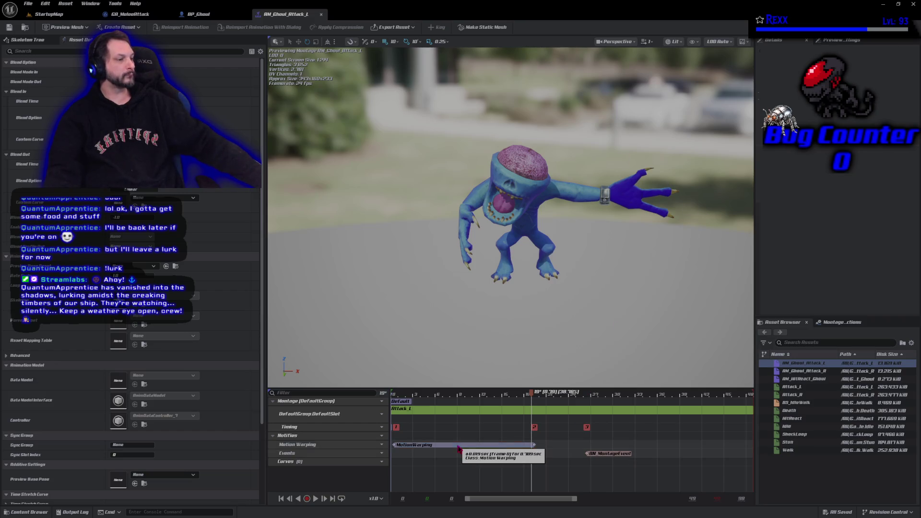
left_click(494, 446)
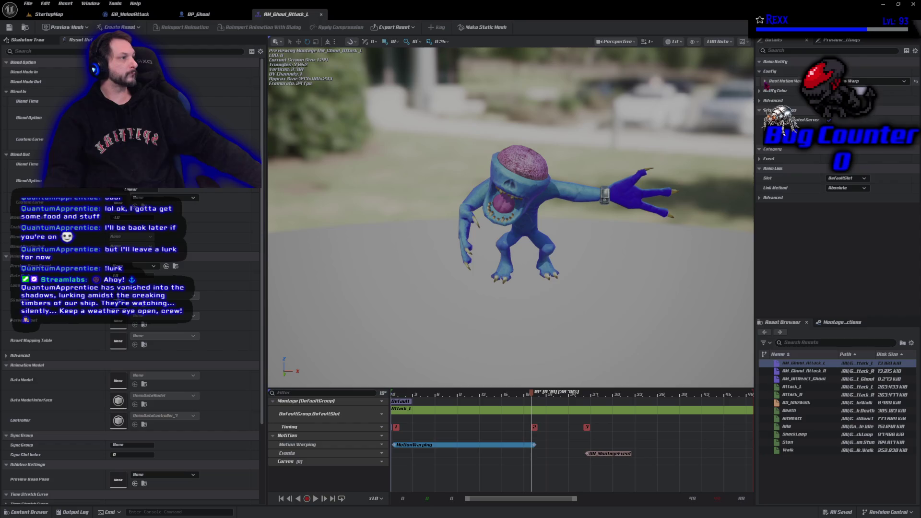
left_click(765, 82)
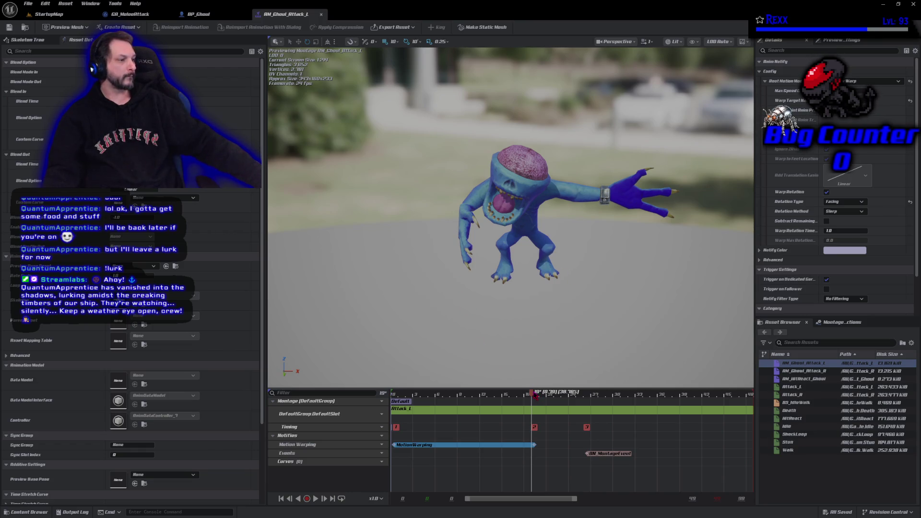
Move the AN_MontageEvent notify to the playhead at frame 25
left_click_drag(535, 403, 586, 408)
left_click(599, 456)
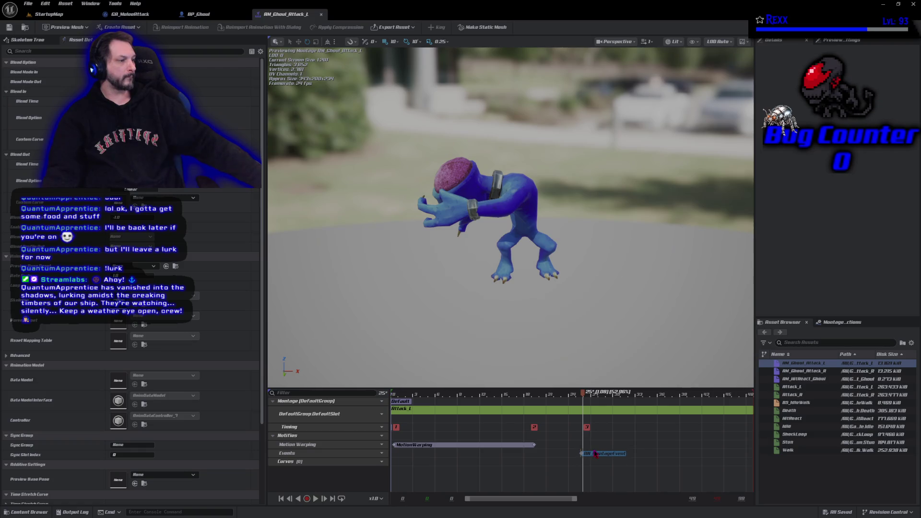
left_click_drag(597, 455, 592, 455)
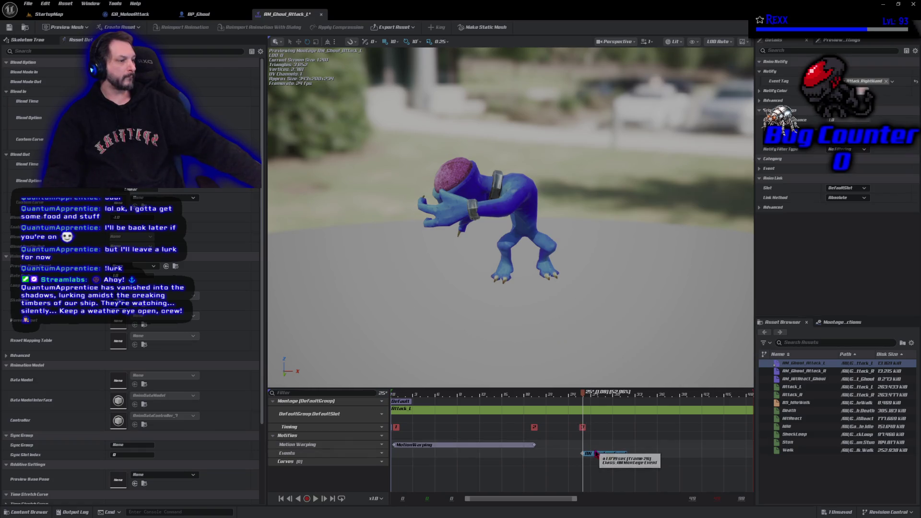
Save all assets, then filter BP_Ghoul's Details panel with the search 'attack montages'
left_click(28, 4)
left_click(53, 45)
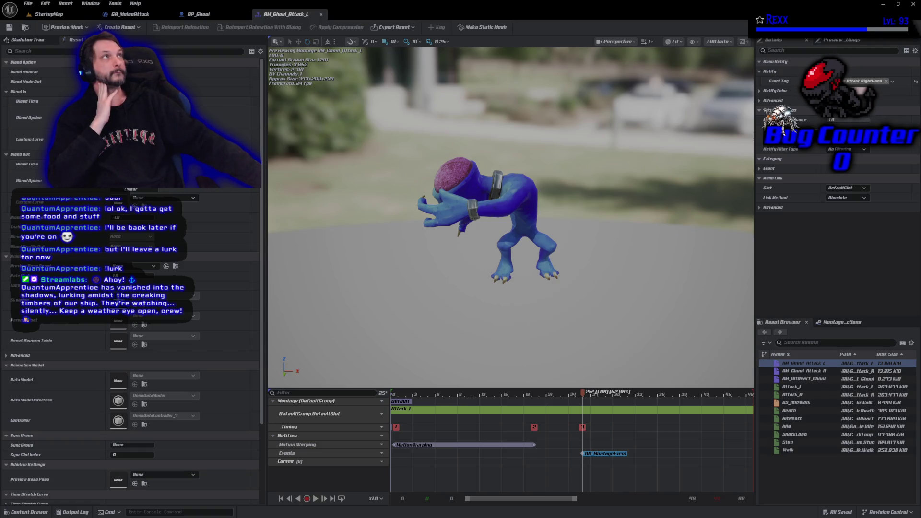
left_click(195, 16)
left_click(691, 51)
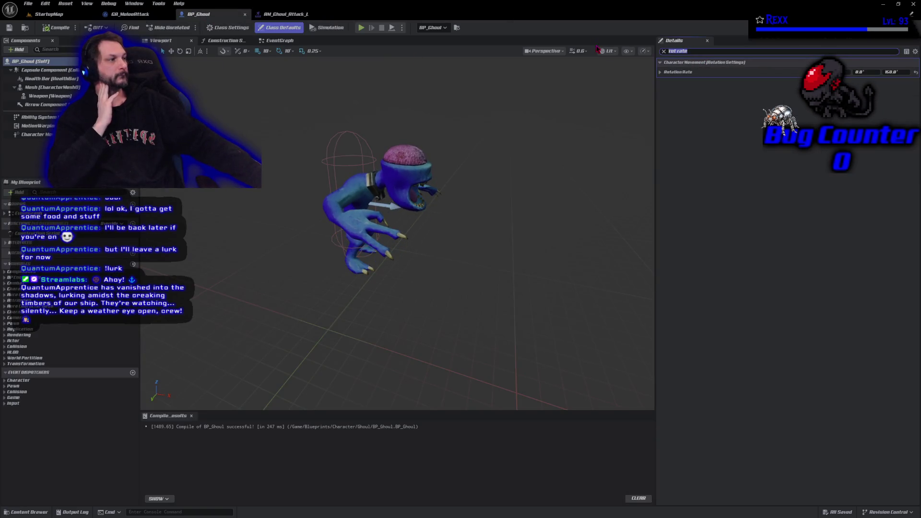
type("att")
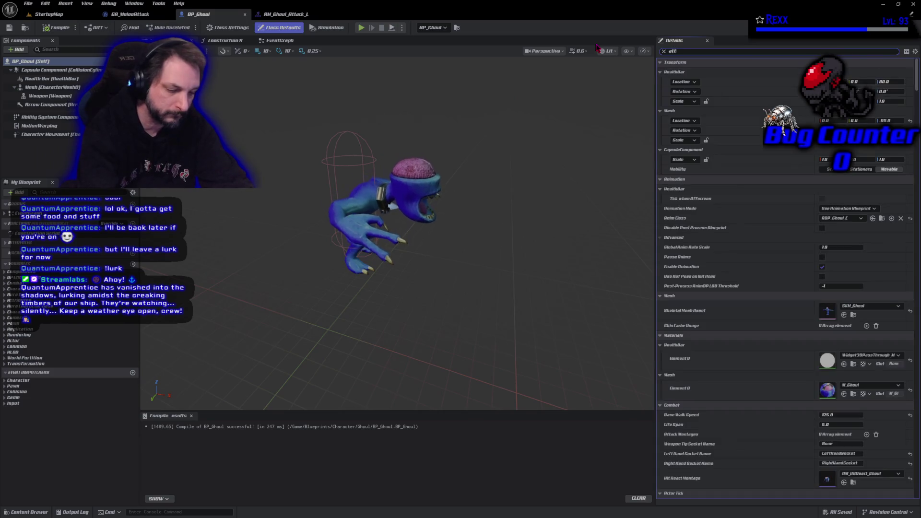
type("ack montages")
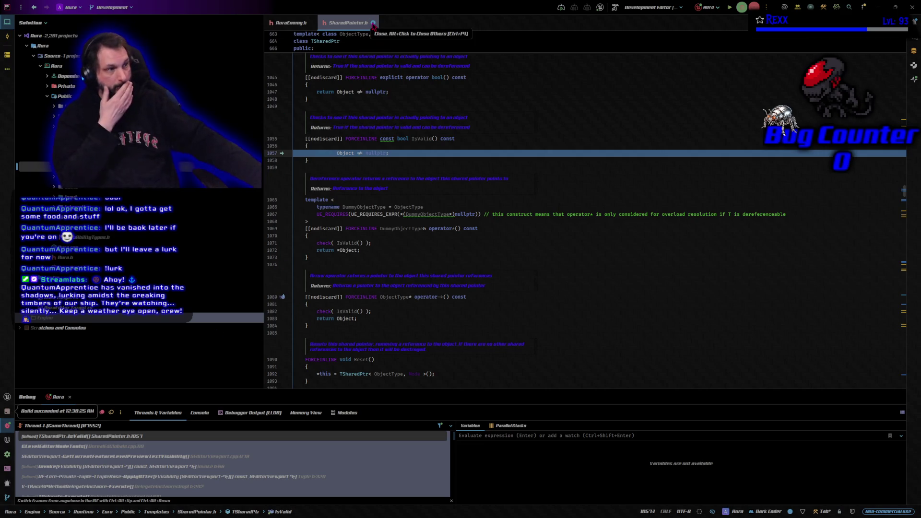
Resume the paused game in Rider's debugger, close SharedPointer.h, and return to Unreal's BP_Ghoul editor
left_click(729, 8)
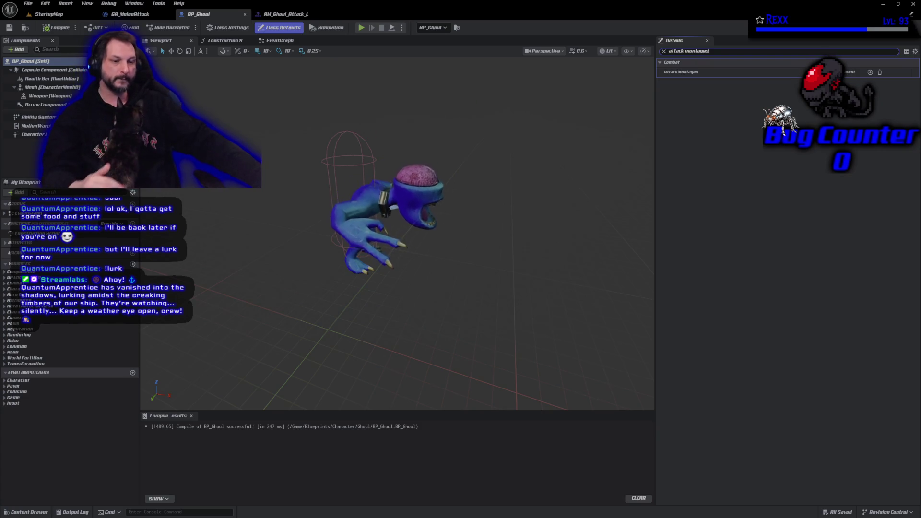
key("alt+Tab")
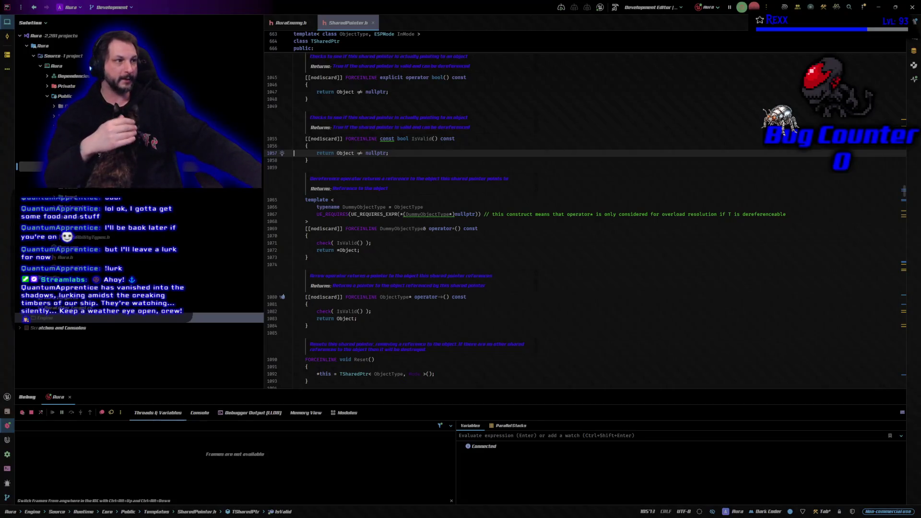
middle_click(336, 25)
key("alt+Tab")
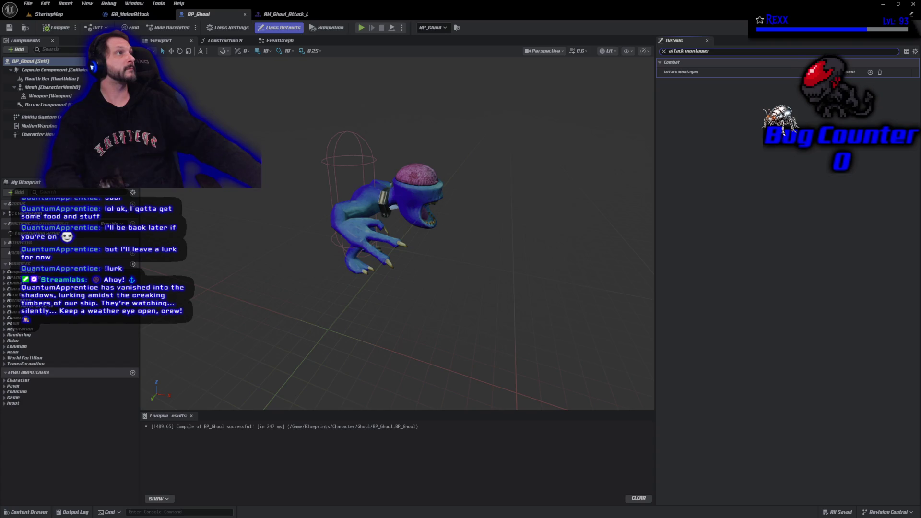
Add a first Attack Montages entry using AM_Ghoul_Attack_L, tagged Montage.Attack.LeftHand
left_click(870, 72)
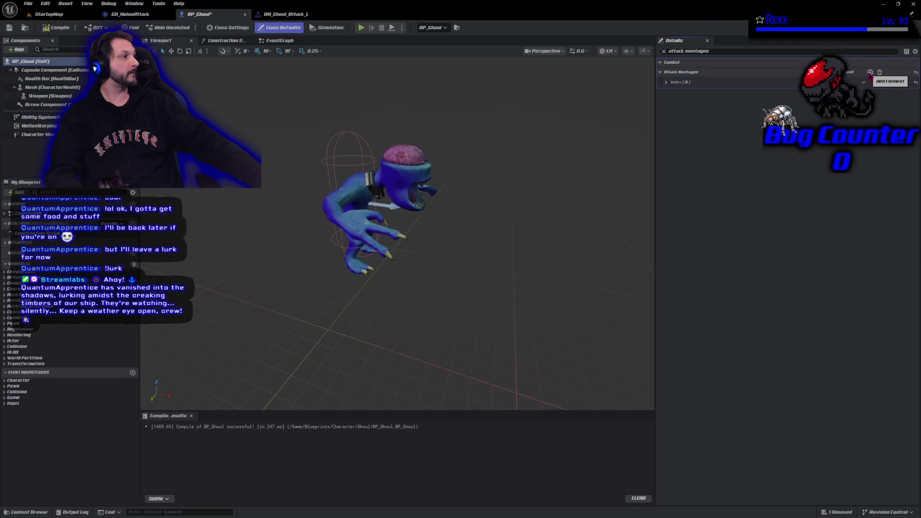
left_click(667, 82)
left_click(893, 93)
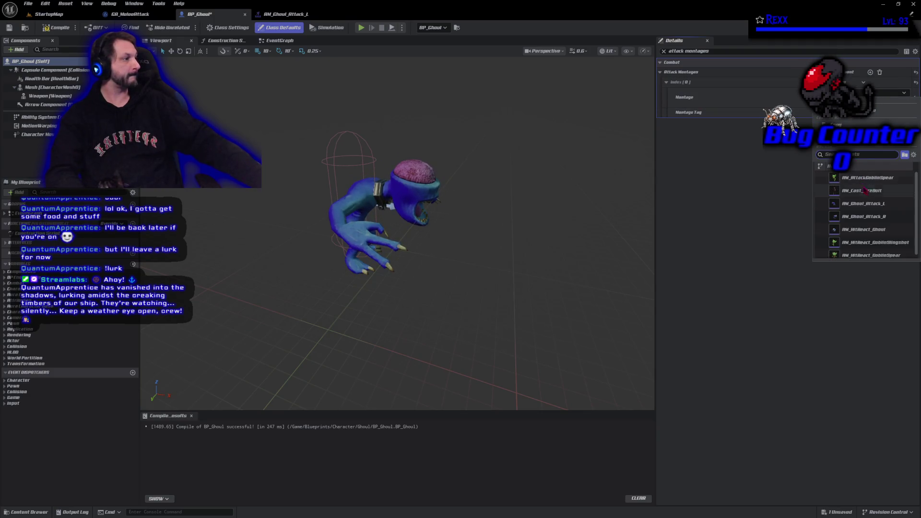
left_click(876, 211)
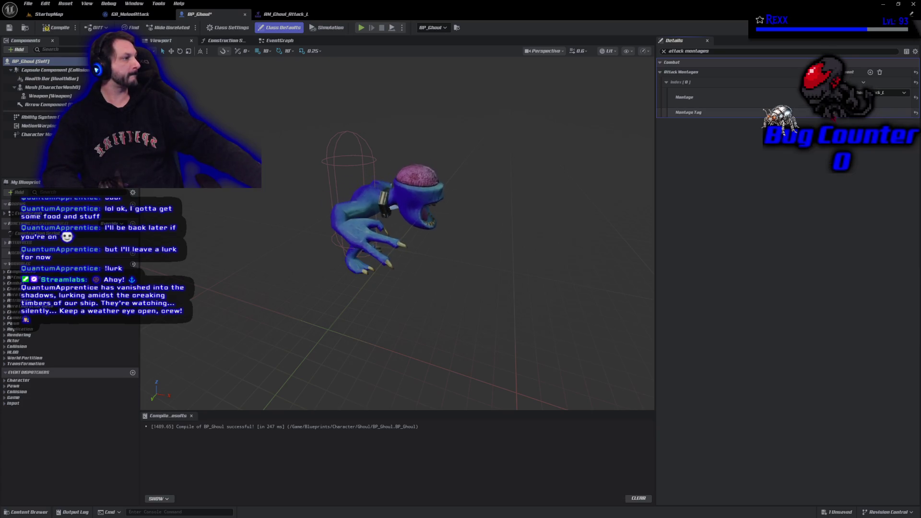
left_click(833, 111)
left_click(817, 235)
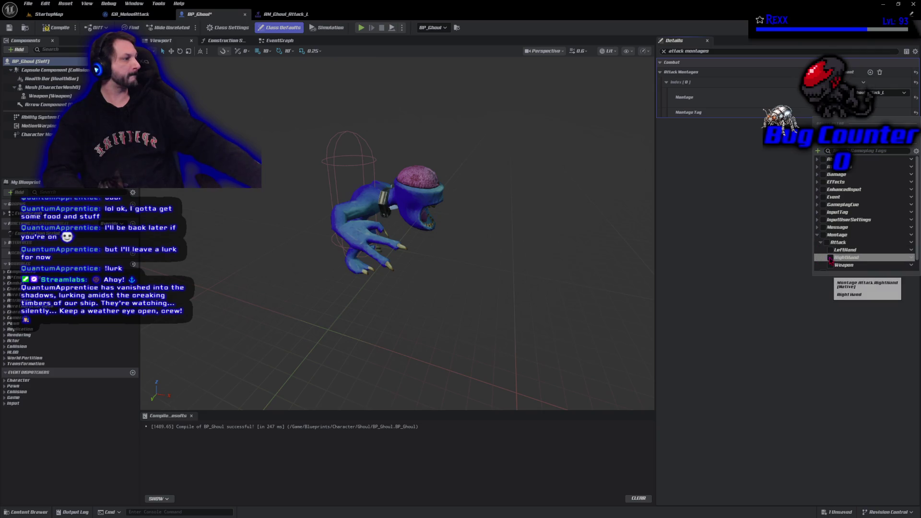
left_click(821, 243)
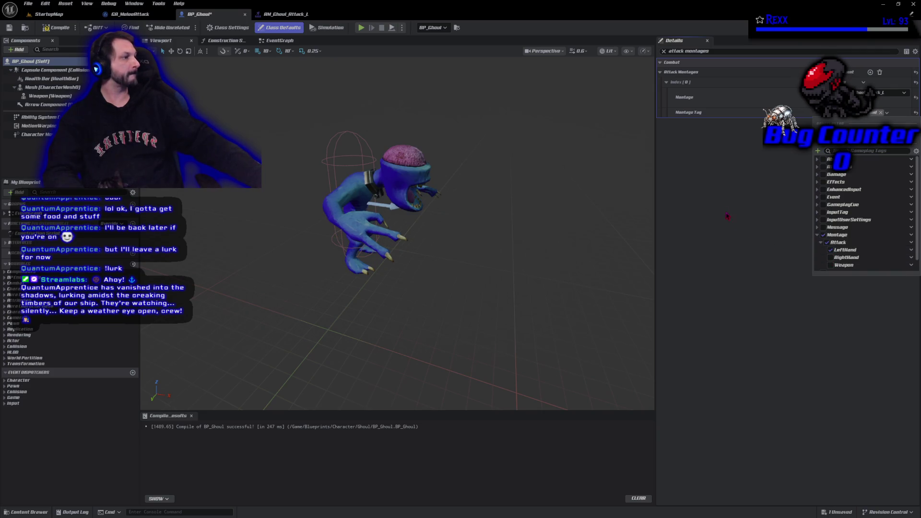
left_click(831, 250)
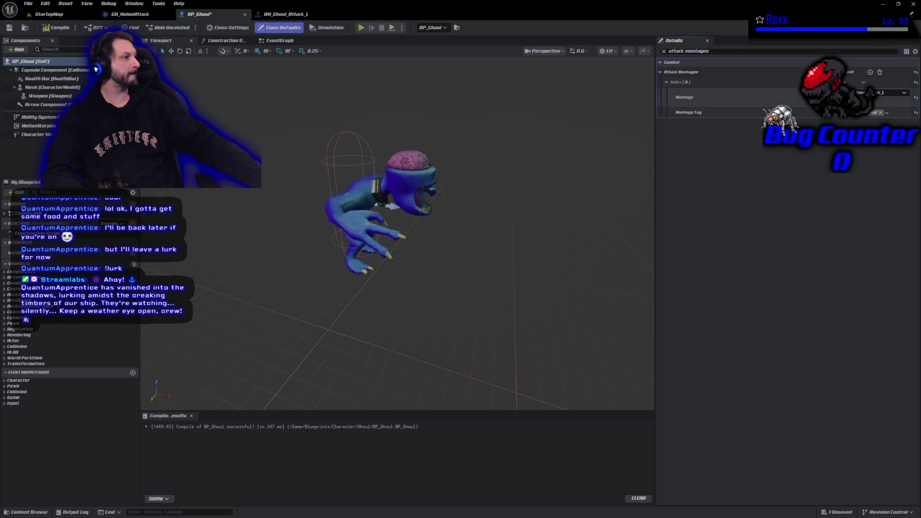
Add a second Attack Montages entry tagged Montage.Attack.RightHand
left_click(870, 73)
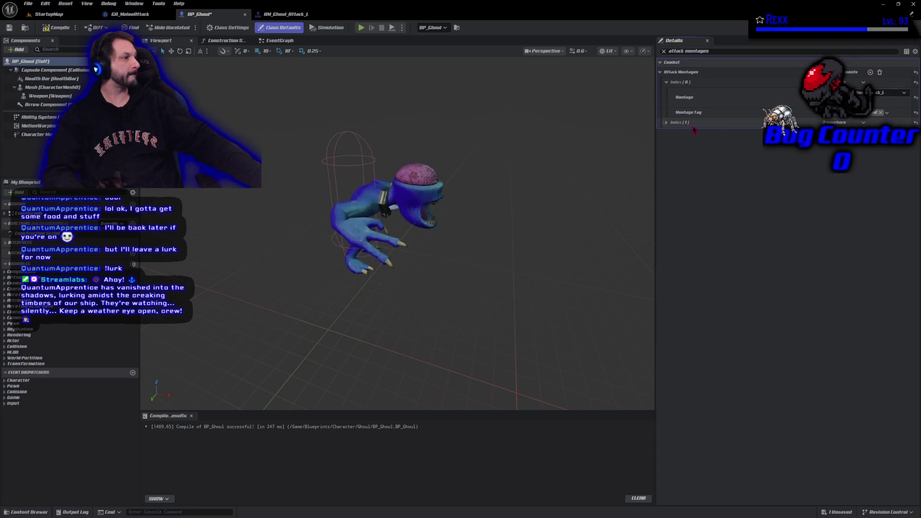
left_click(666, 122)
left_click(883, 138)
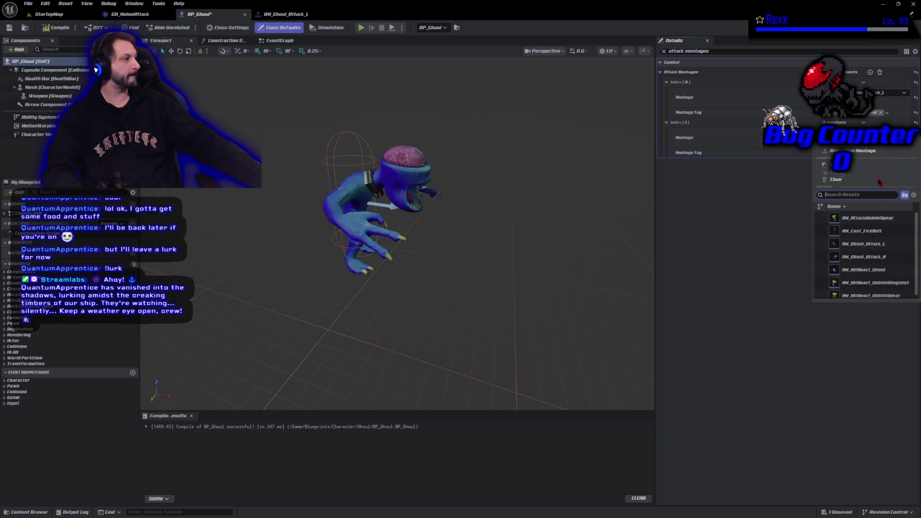
left_click(864, 229)
left_click(833, 152)
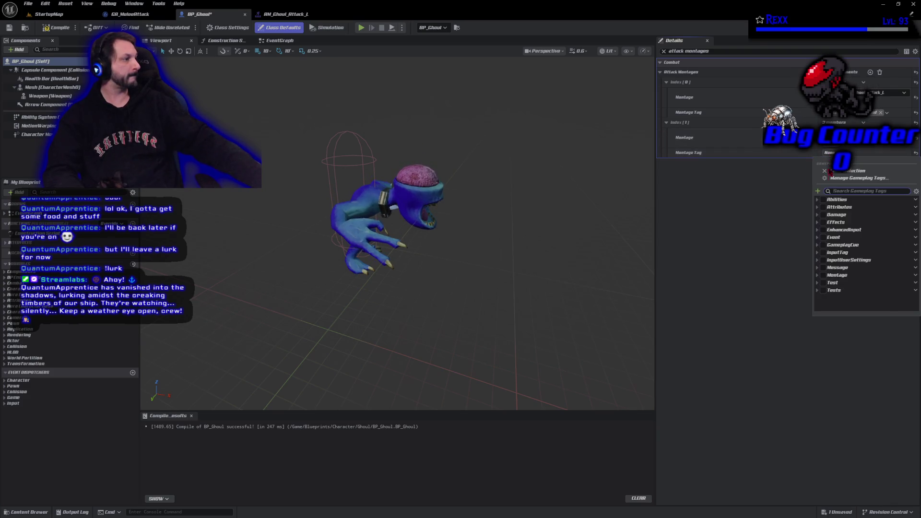
left_click(819, 275)
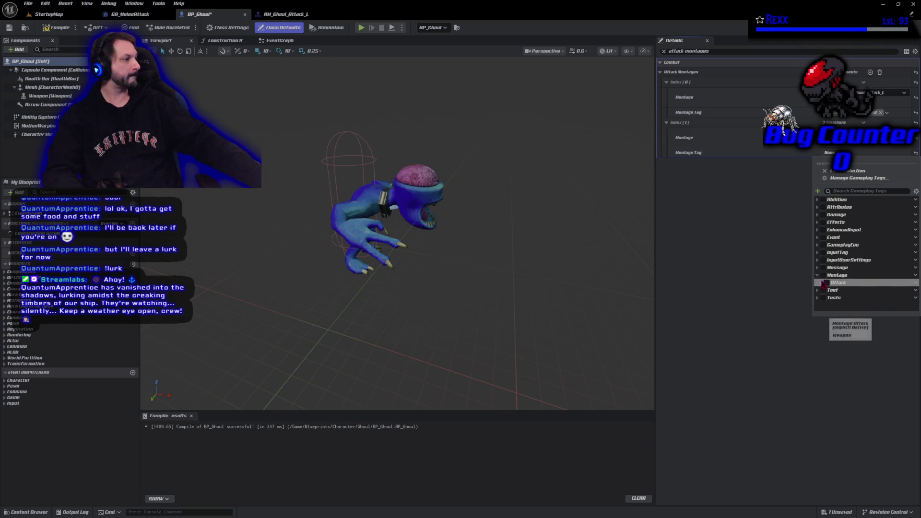
left_click(822, 283)
left_click(831, 299)
left_click(750, 274)
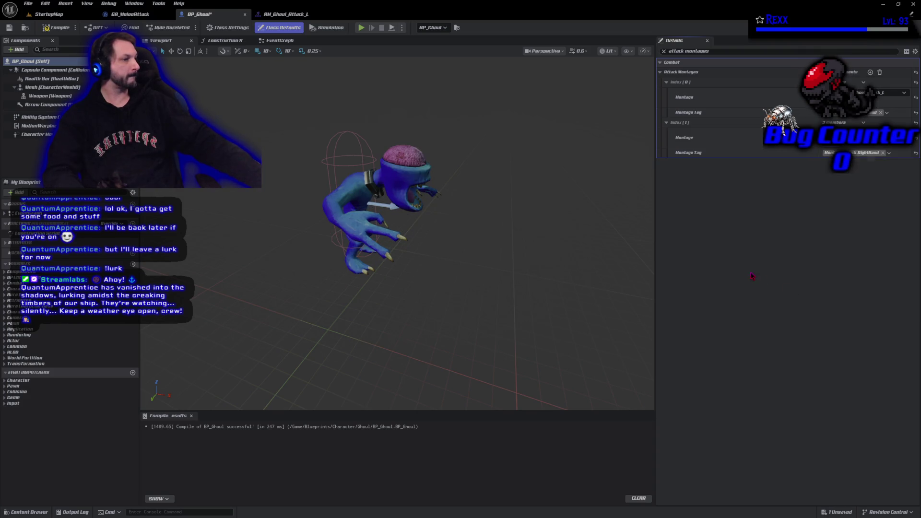
Compile and save the BP_Ghoul blueprint
left_click(49, 30)
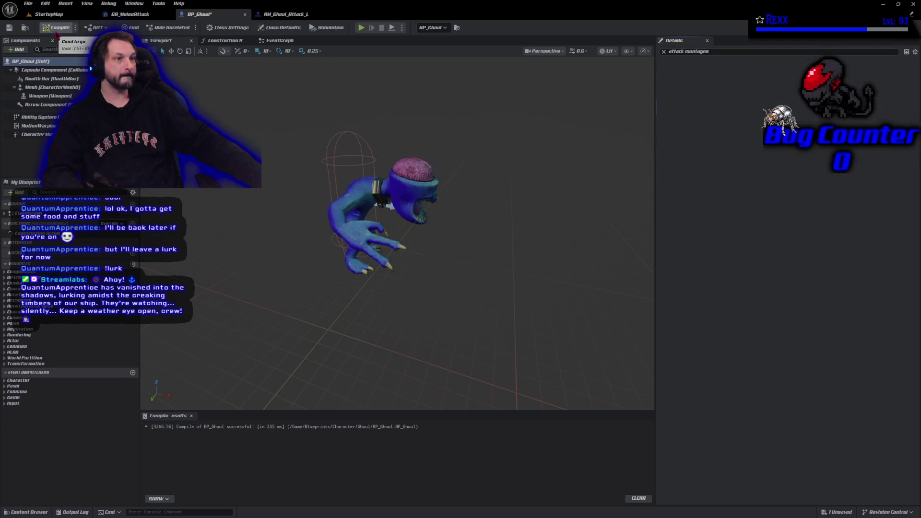
left_click(28, 4)
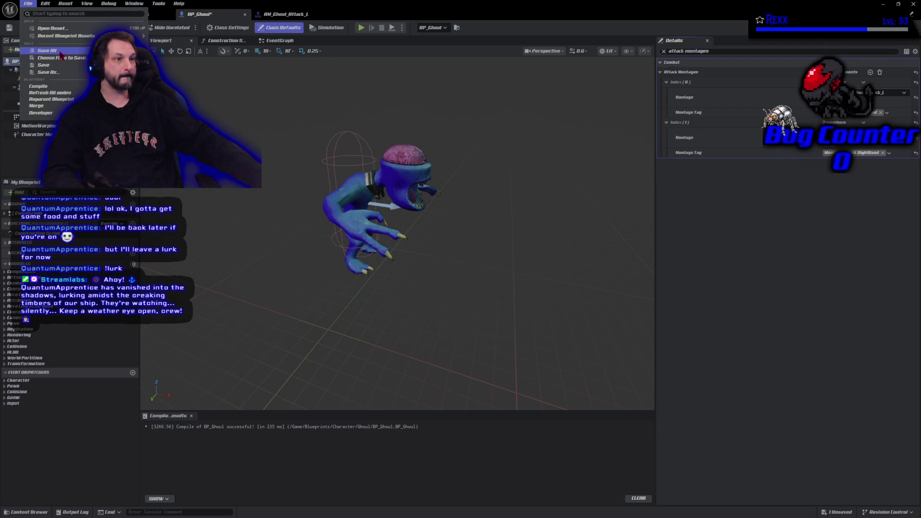
left_click(38, 54)
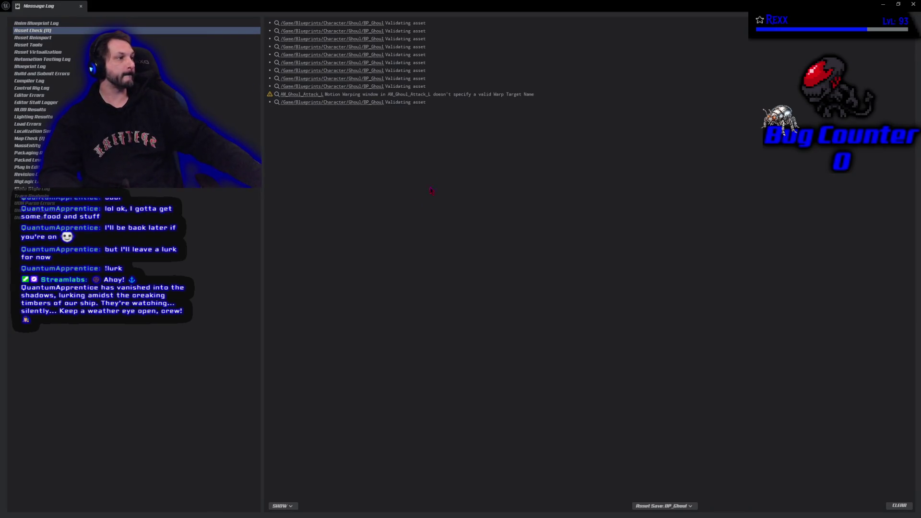
Select the motion warping warning, then close the Content Browser and Message Log to reveal the montage
left_click(454, 97)
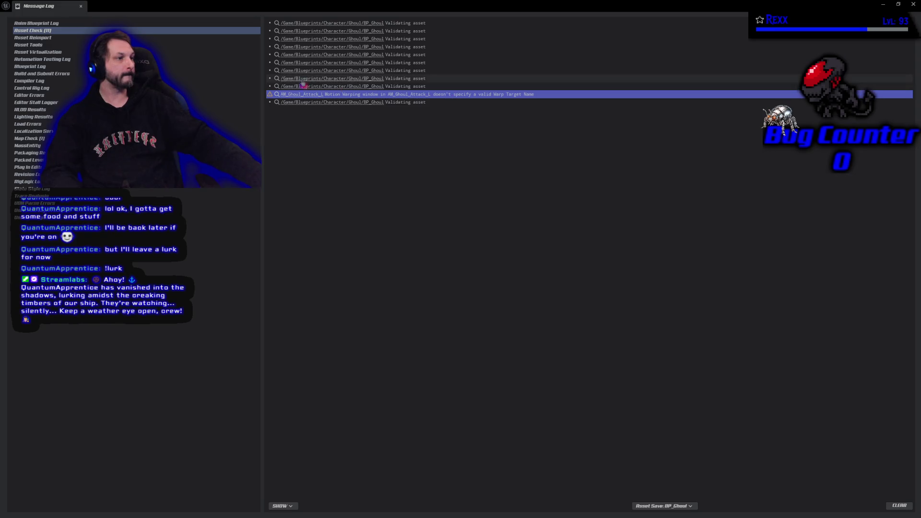
left_click(297, 95)
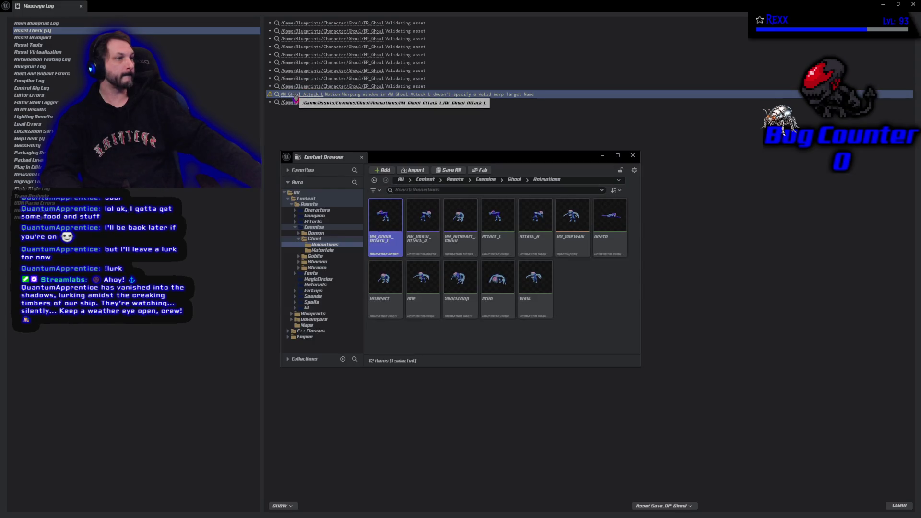
left_click(361, 158)
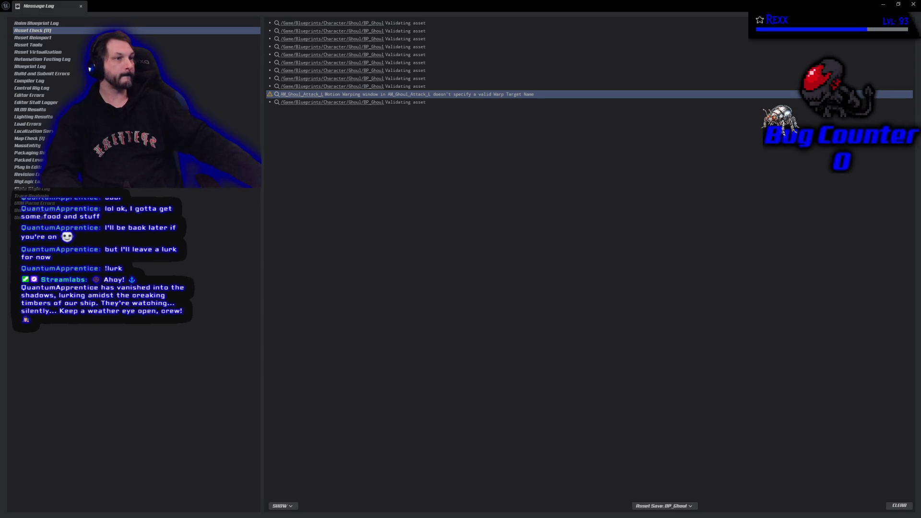
left_click(81, 7)
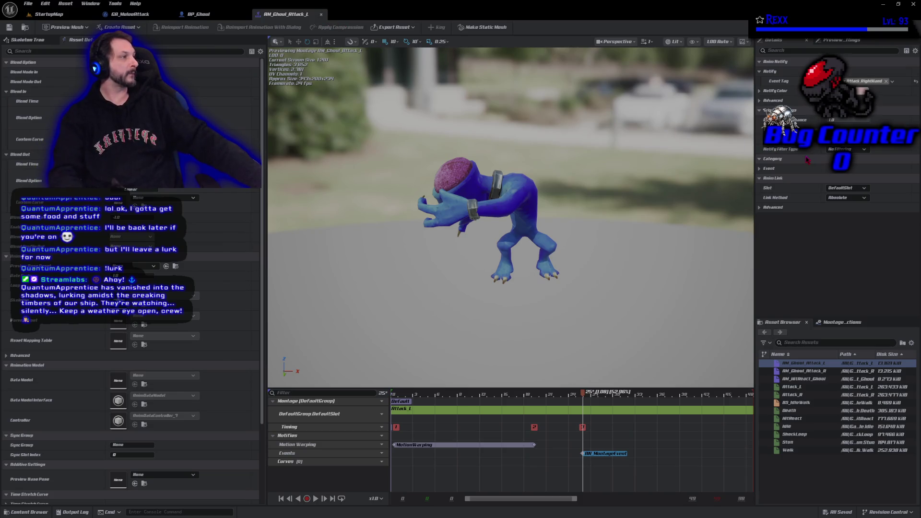
Review the MotionWarping notify's root motion modifier settings, then select the montage event notify
left_click(484, 446)
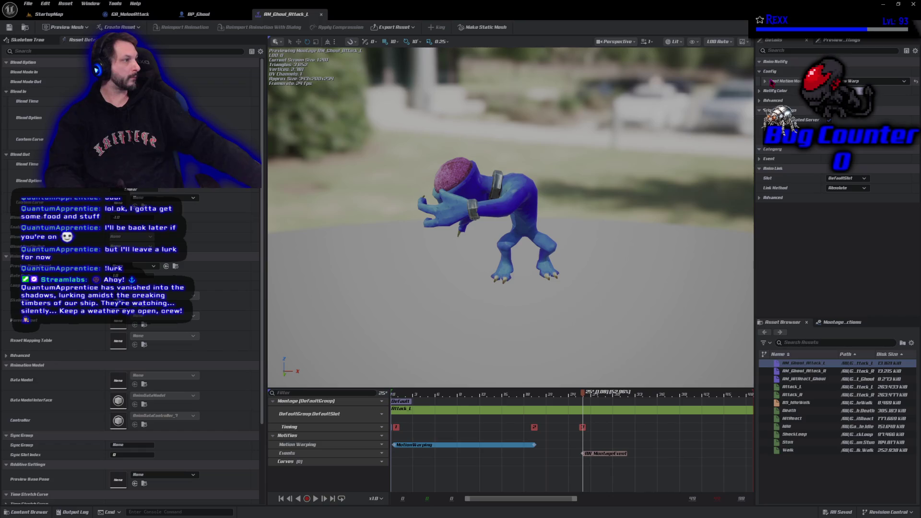
left_click(766, 82)
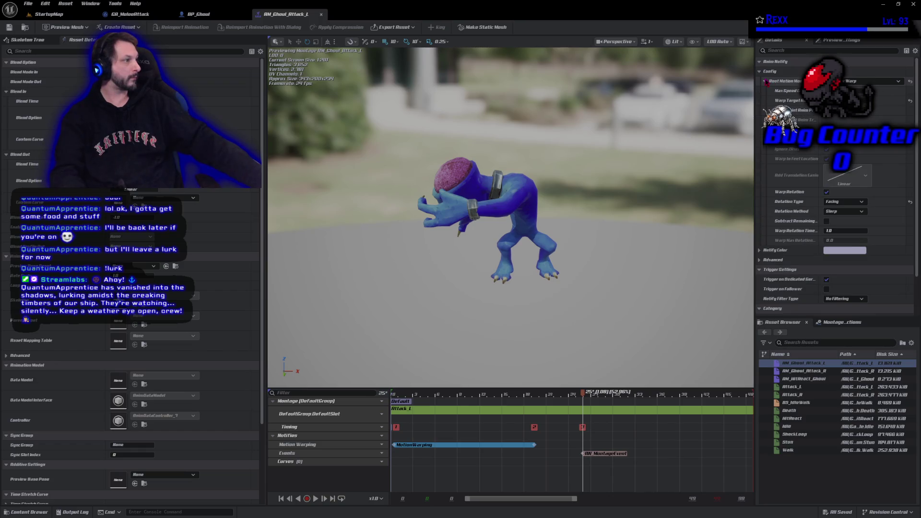
left_click(612, 453)
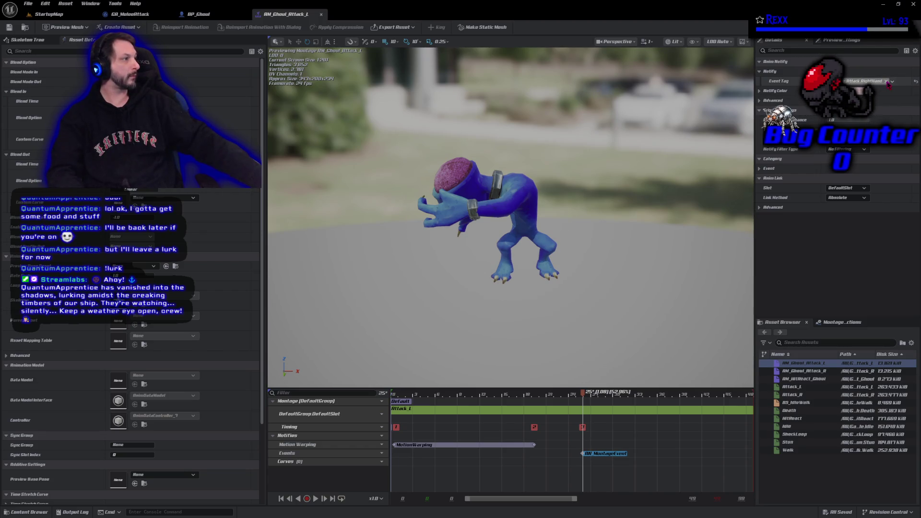
Set the notify's Event Tag to Attack.LeftHand, save the montage, and return to BP_Ghoul
left_click(838, 81)
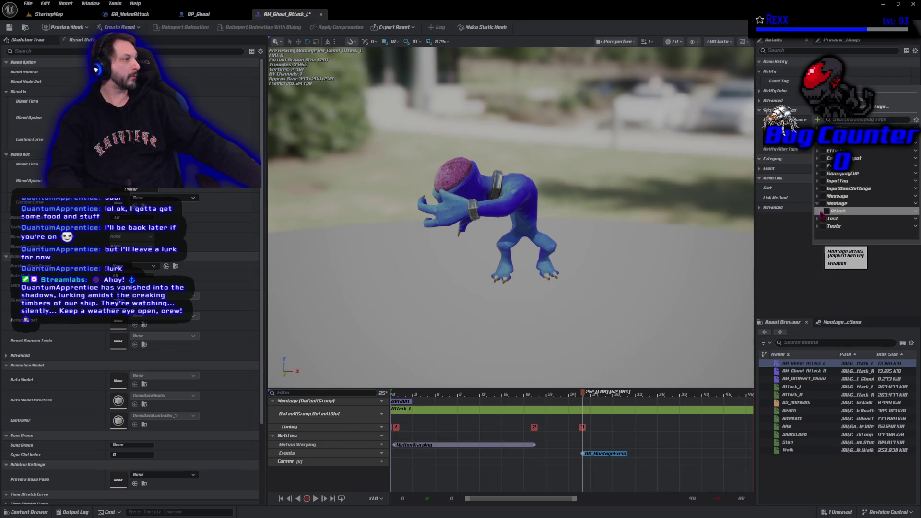
left_click(821, 211)
left_click(831, 218)
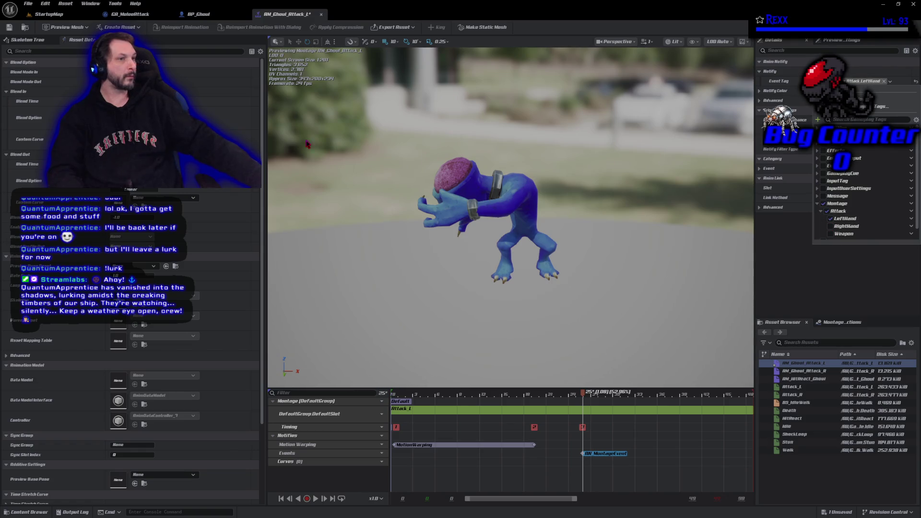
left_click(9, 27)
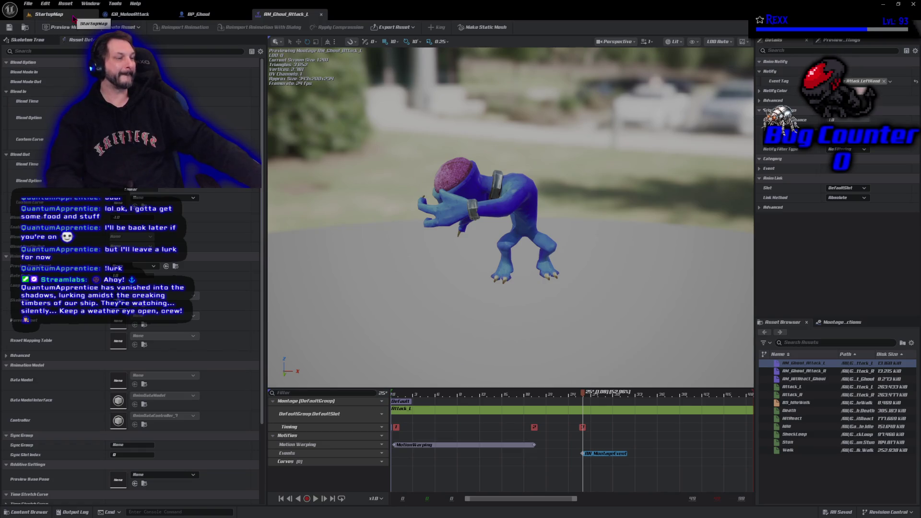
left_click(182, 15)
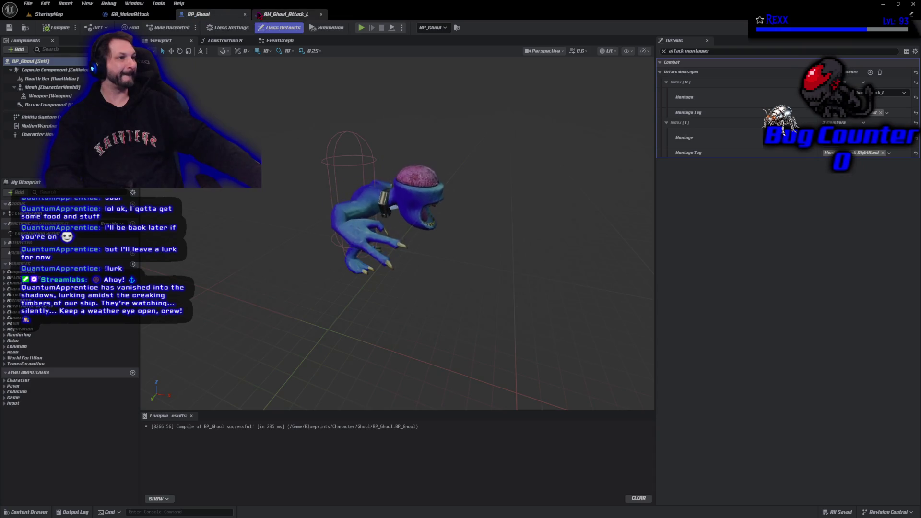
Play-test StartupMap, running the character around the attacking ghouls, then stop the session
left_click(95, 15)
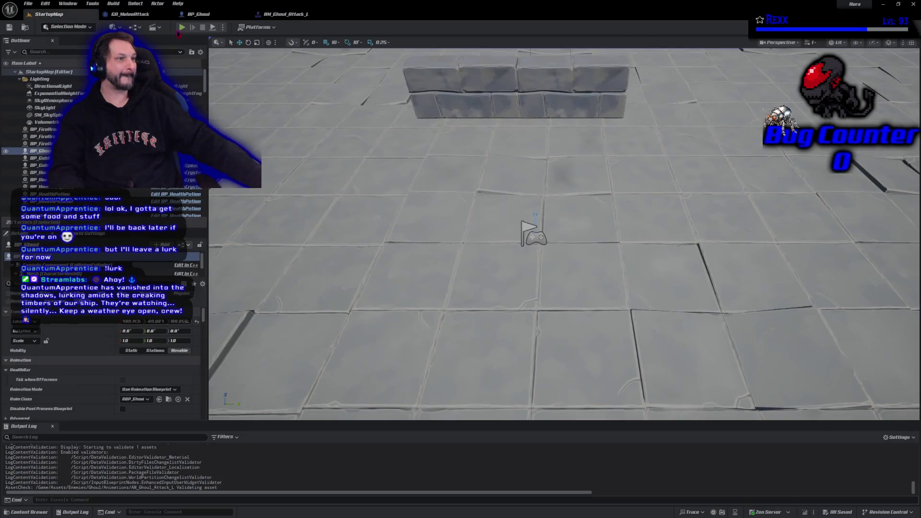
key("alt+p")
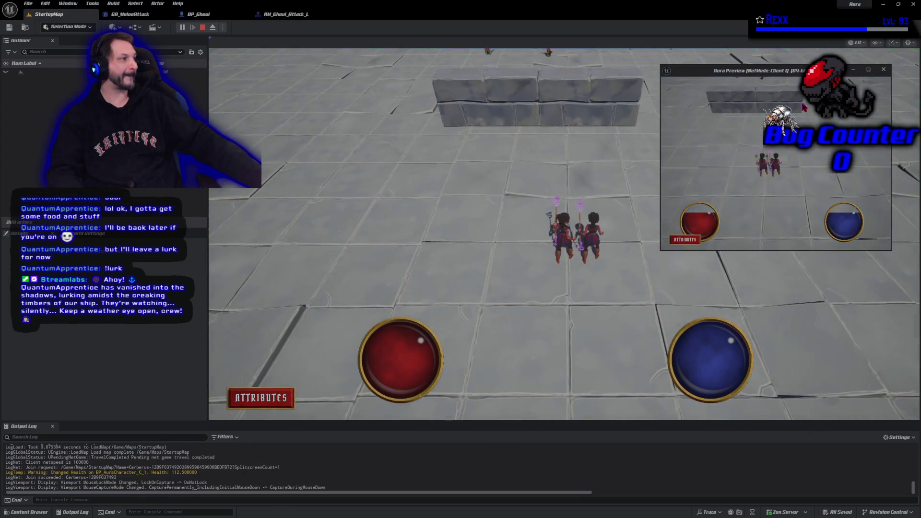
left_click(406, 145)
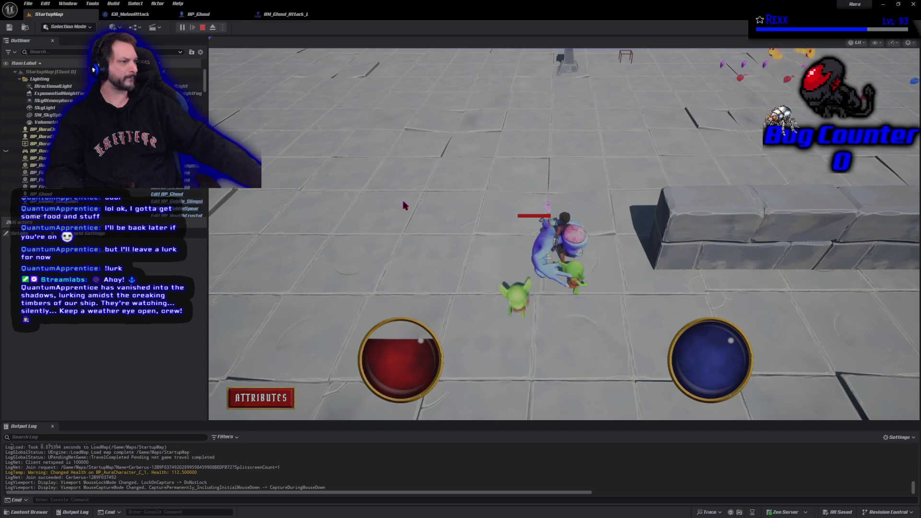
left_click(411, 128)
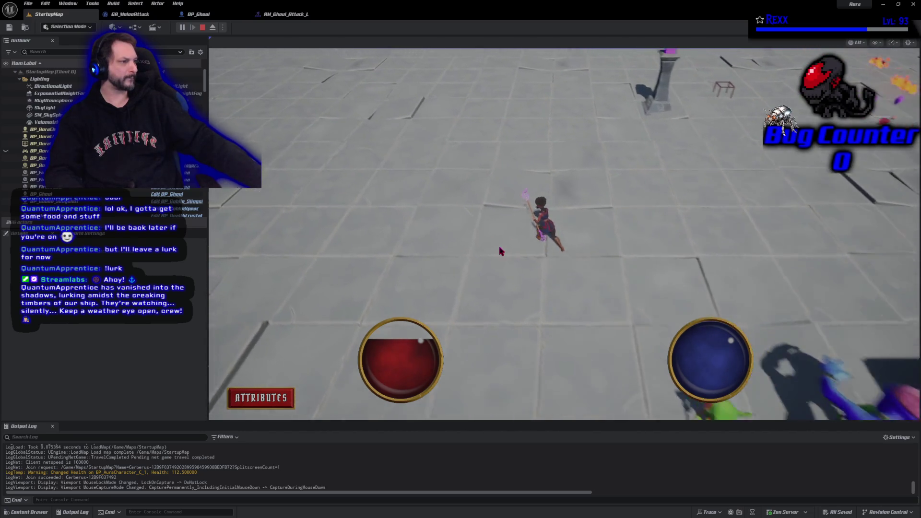
left_click(597, 375)
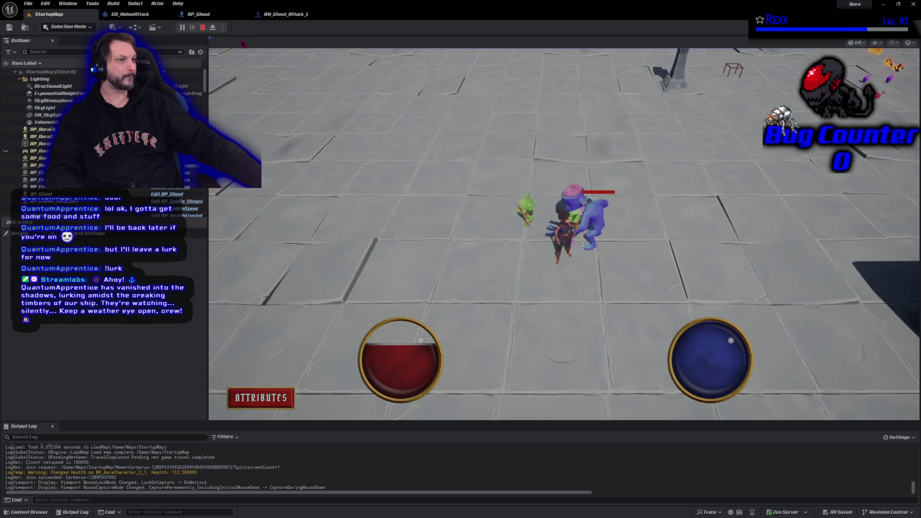
key("Escape")
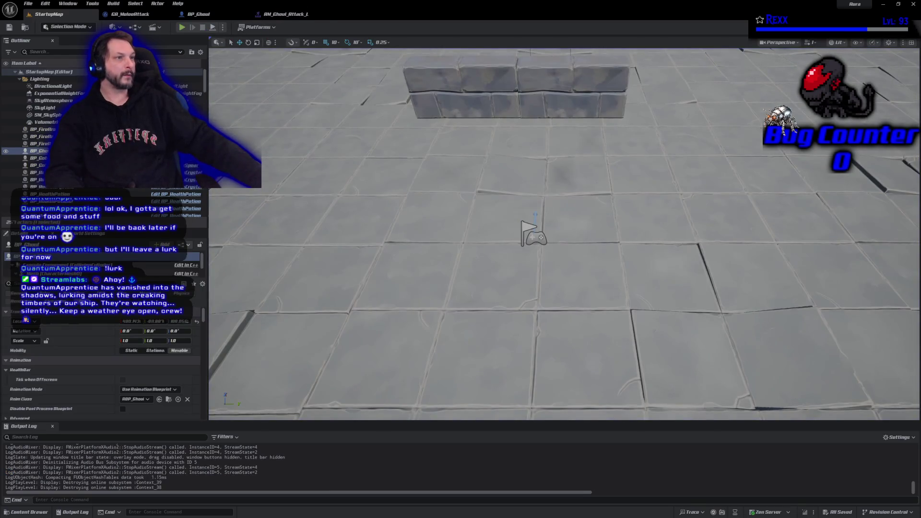
Go back to BP_Ghoul, then bring up the GA_MeleeAttack ability's EventGraph
left_click(203, 15)
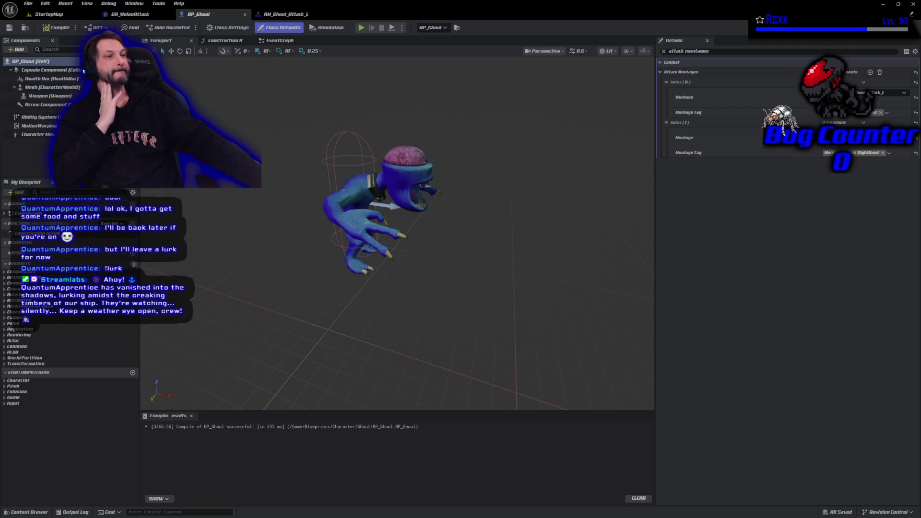
left_click(129, 14)
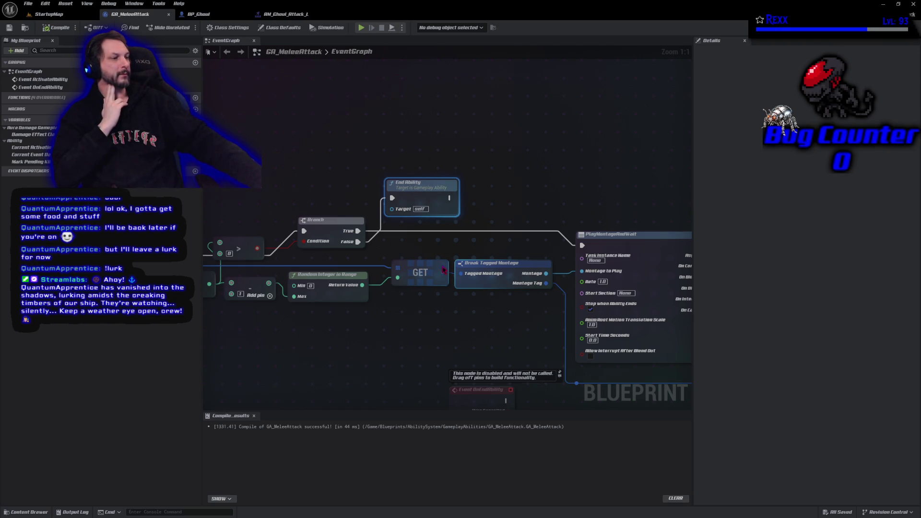
Promote the GET node's output to a new variable named TaggedMontage
mouse_move(442, 273)
left_mouse_down()
mouse_move(475, 263)
mouse_move(458, 246)
left_mouse_up()
left_click(485, 268)
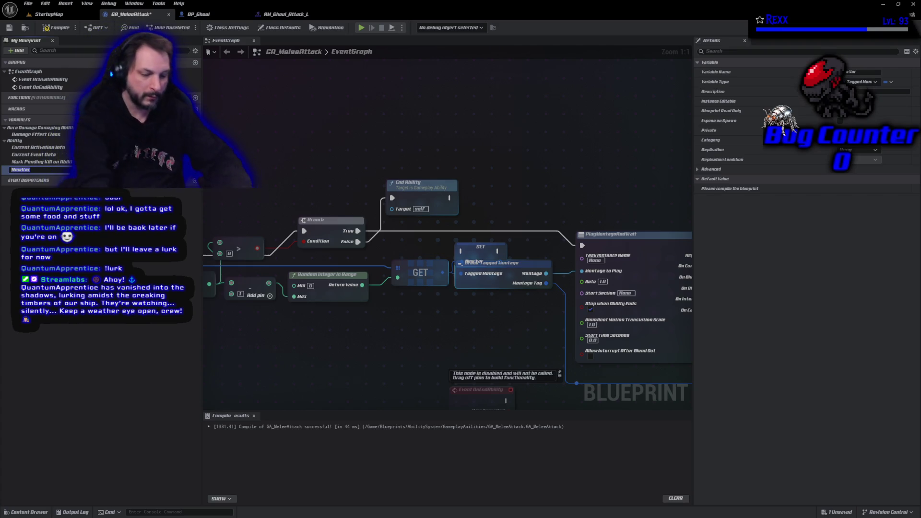
type("TaggedMontage")
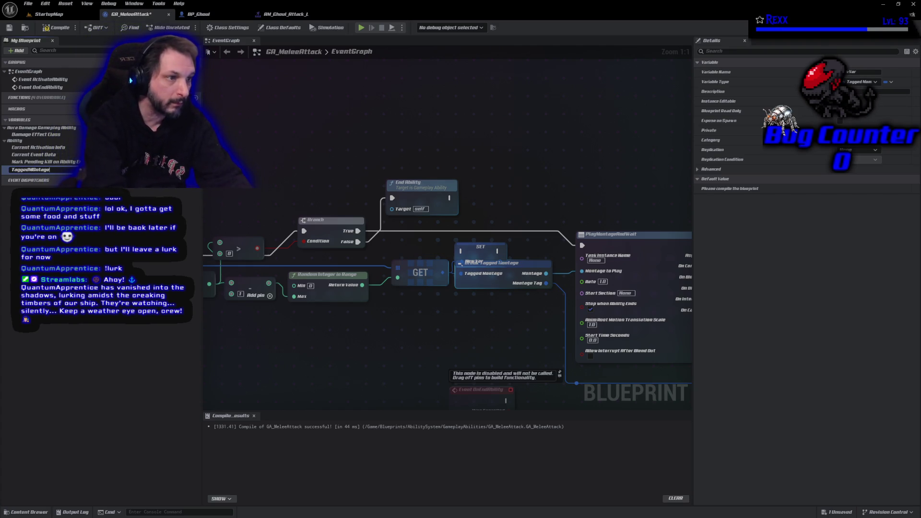
key("Return")
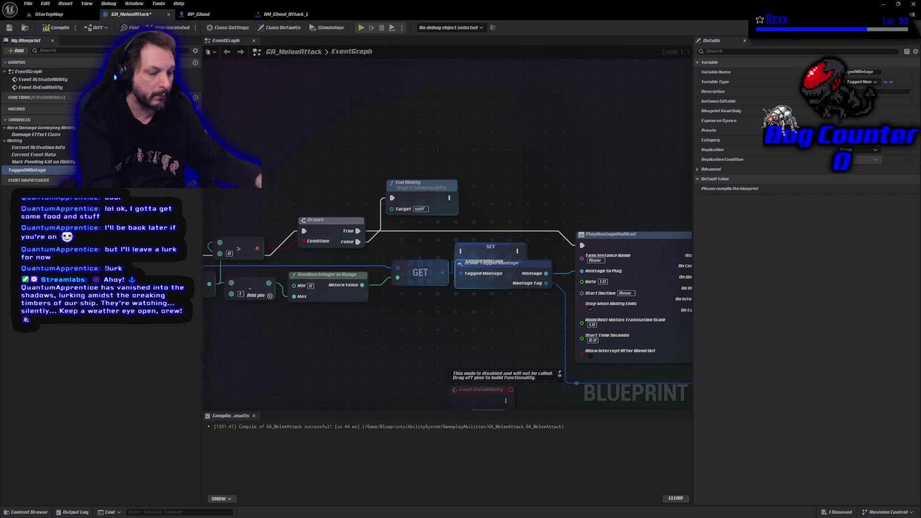
key("F2")
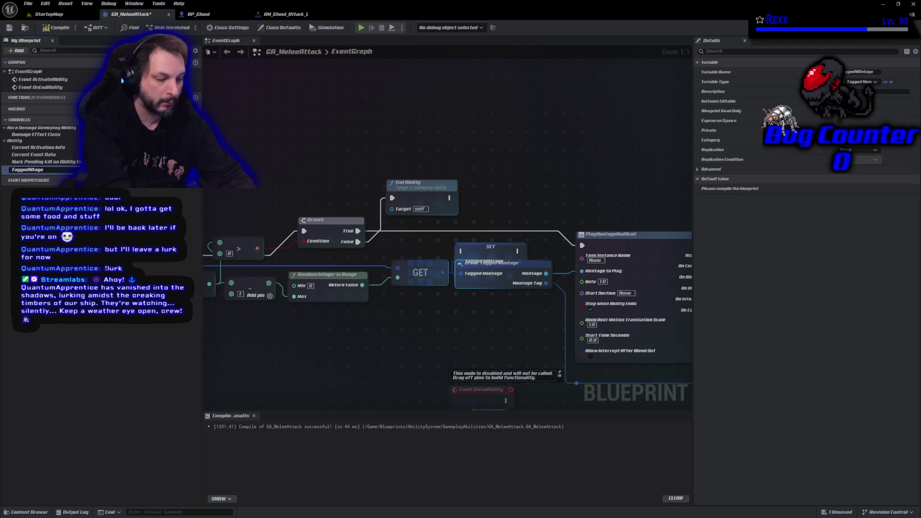
key("Return")
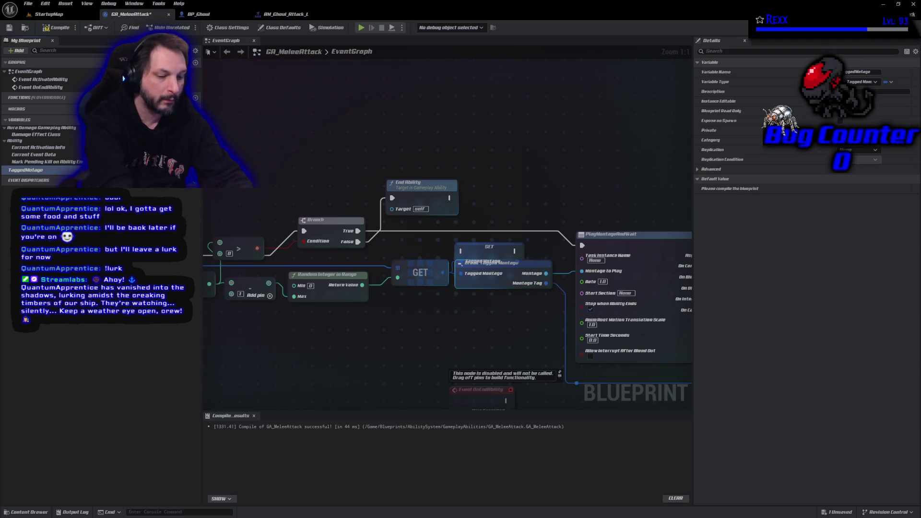
key("F2")
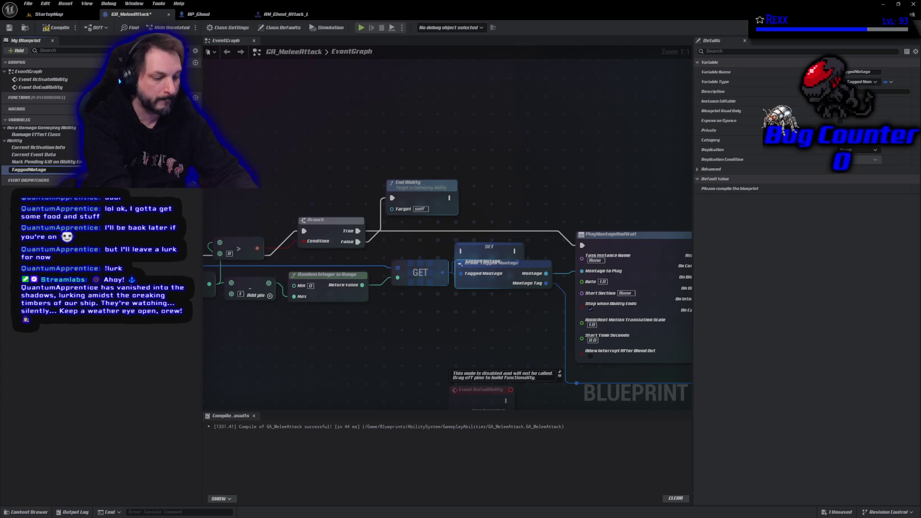
type("n")
key("Return")
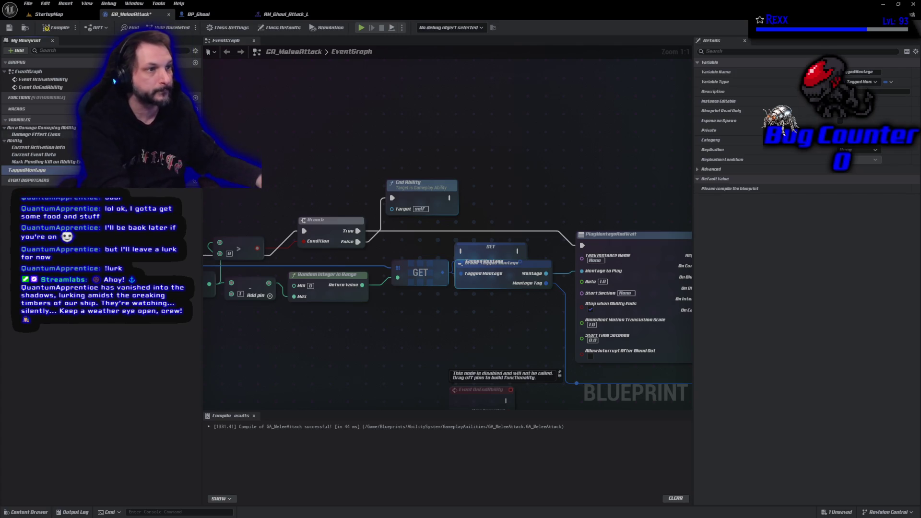
Compile GA_MeleeAttack and position the SET node ahead of the Branch node
left_click(56, 27)
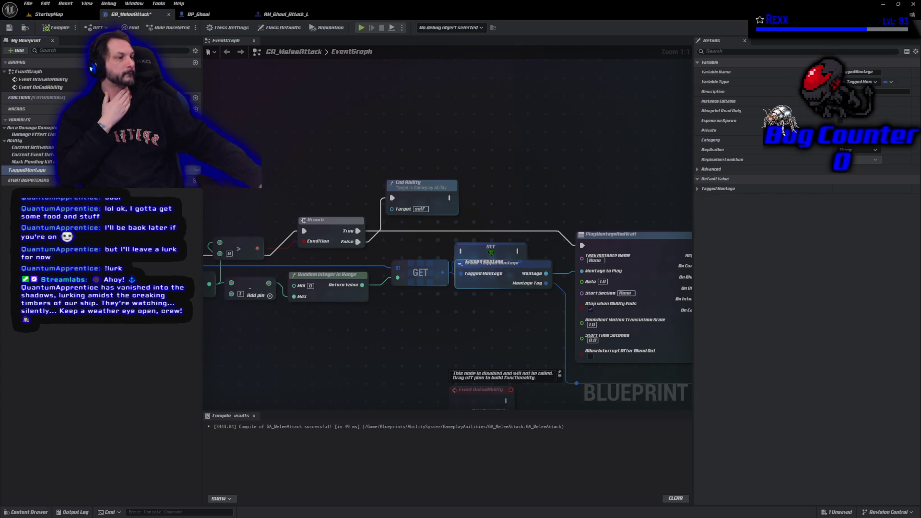
left_click_drag(491, 252, 442, 235)
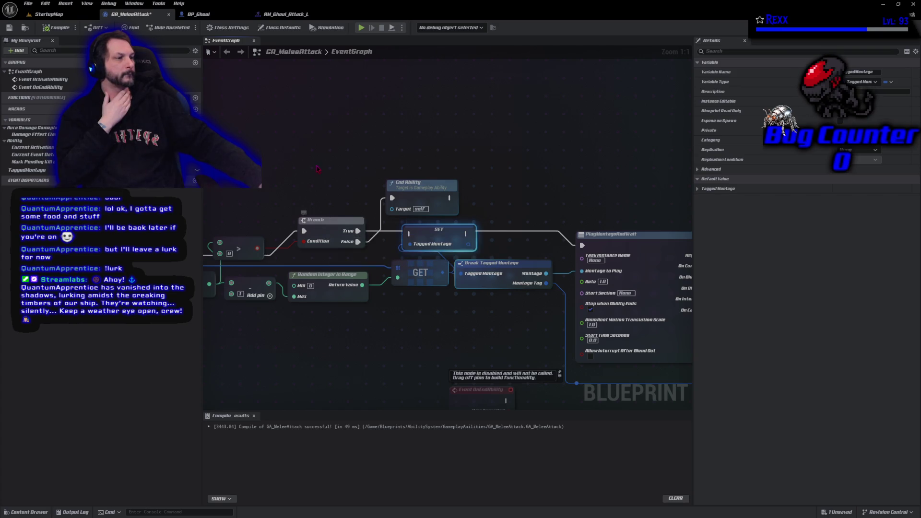
mouse_move(318, 166)
left_mouse_down()
mouse_move(389, 229)
mouse_move(534, 226)
left_mouse_up()
Wire the SET node into the execution chain before Branch, then compile and save
left_click_drag(439, 230, 393, 224)
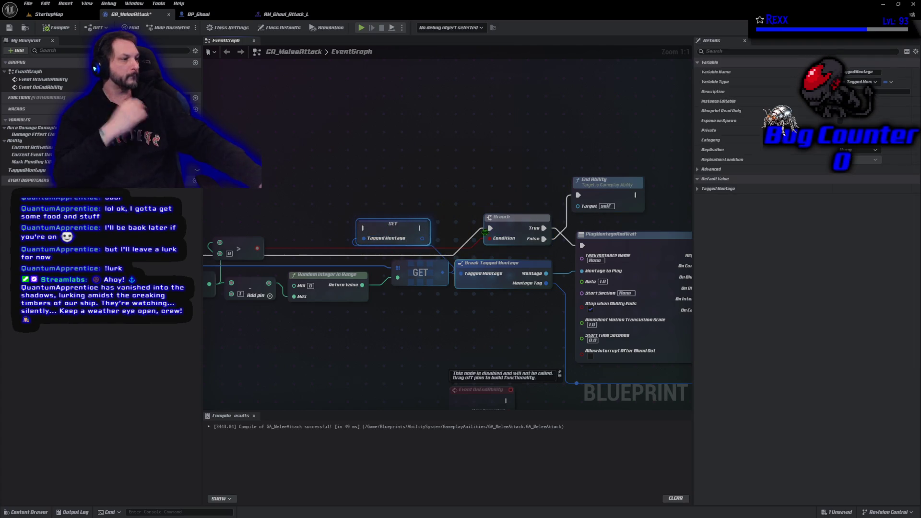
left_click_drag(490, 228, 365, 228)
left_click_drag(421, 228, 490, 229)
key("F7")
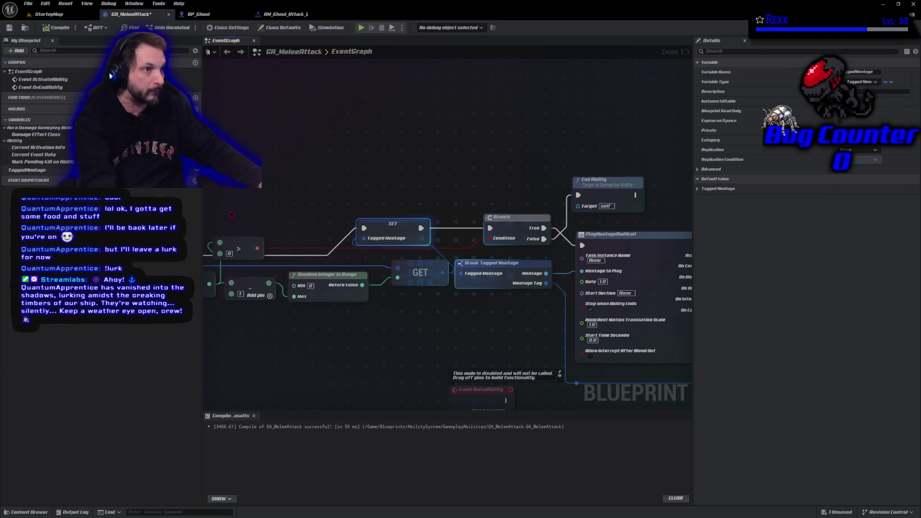
key("ctrl+s")
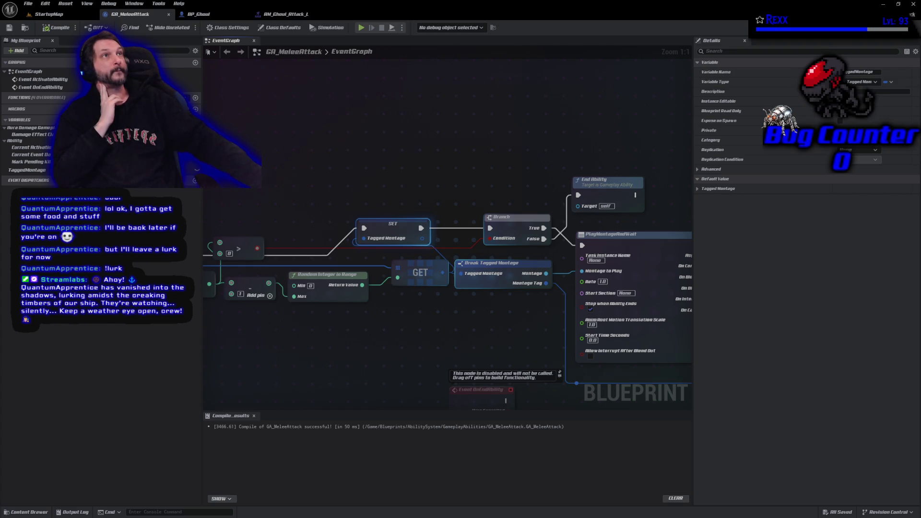
Delete Break Tagged Montage, rearrange nodes, add a reroute on the Branch condition wire, and compile
left_click(481, 287)
key("Delete")
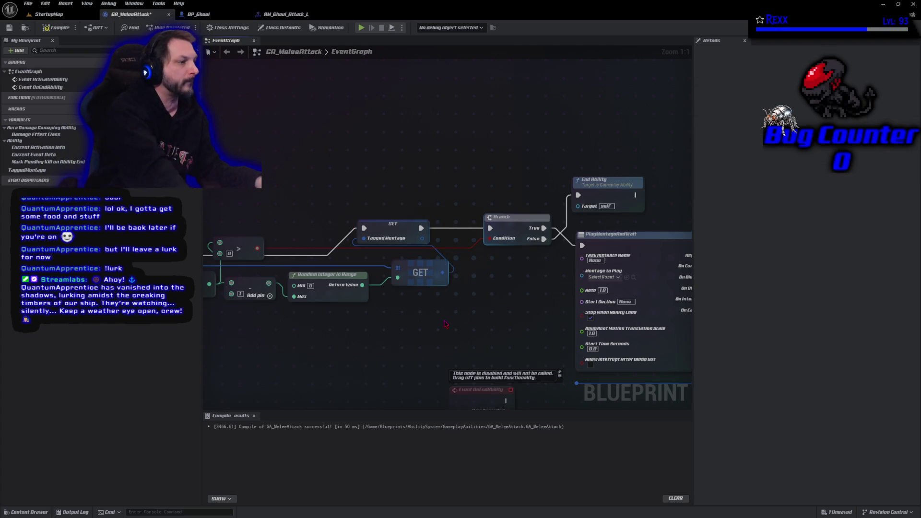
left_click_drag(407, 229, 453, 230)
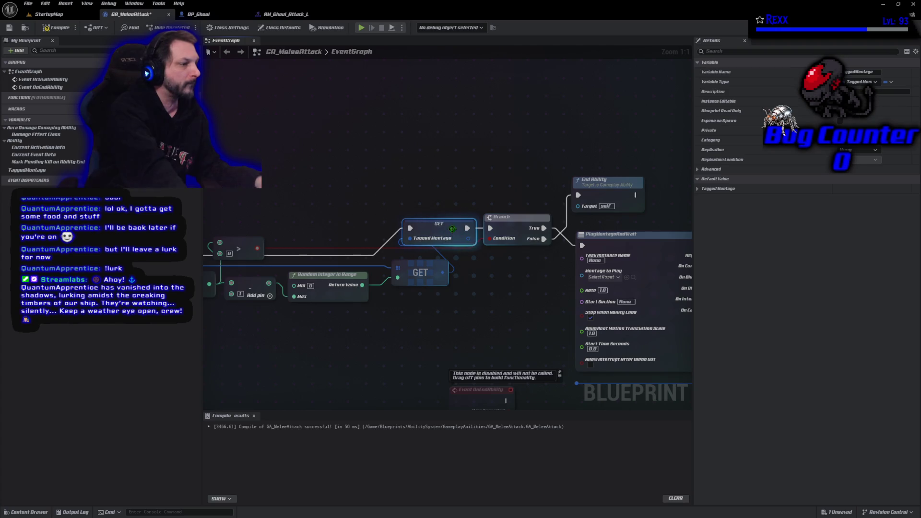
mouse_move(421, 327)
left_mouse_down()
mouse_move(584, 329)
mouse_move(490, 326)
left_mouse_up()
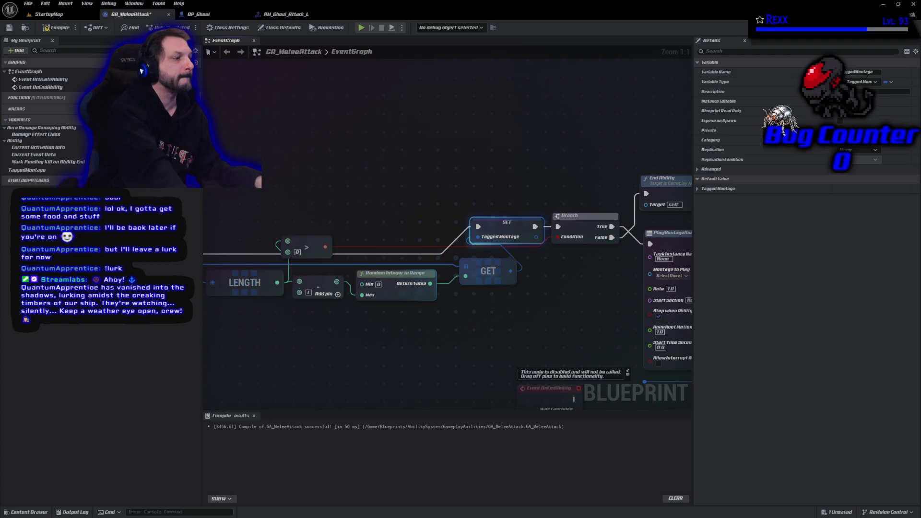
mouse_move(307, 248)
left_mouse_down()
mouse_move(318, 341)
mouse_move(320, 317)
left_mouse_up()
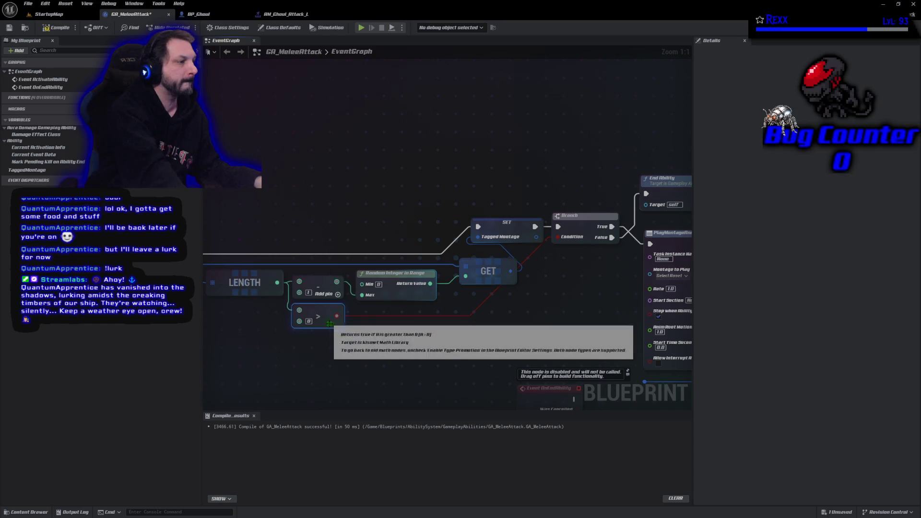
double_click(478, 309)
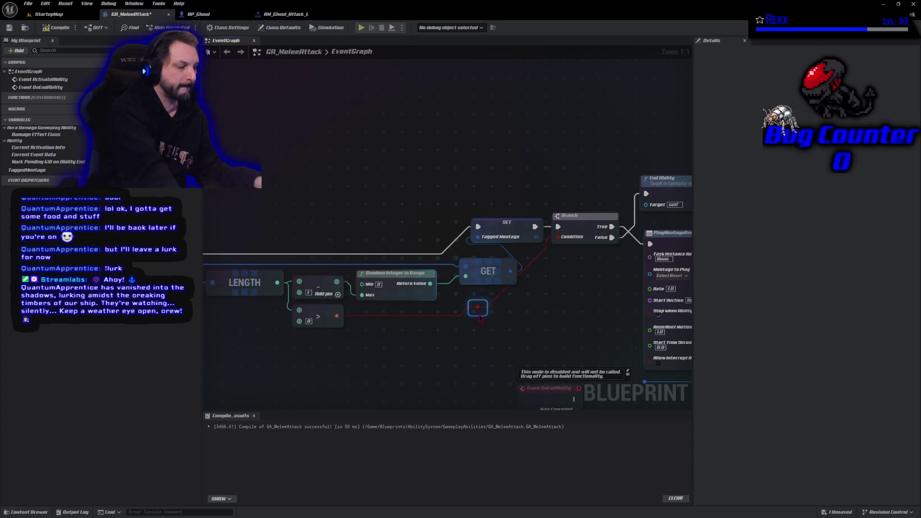
left_click_drag(500, 313, 524, 313)
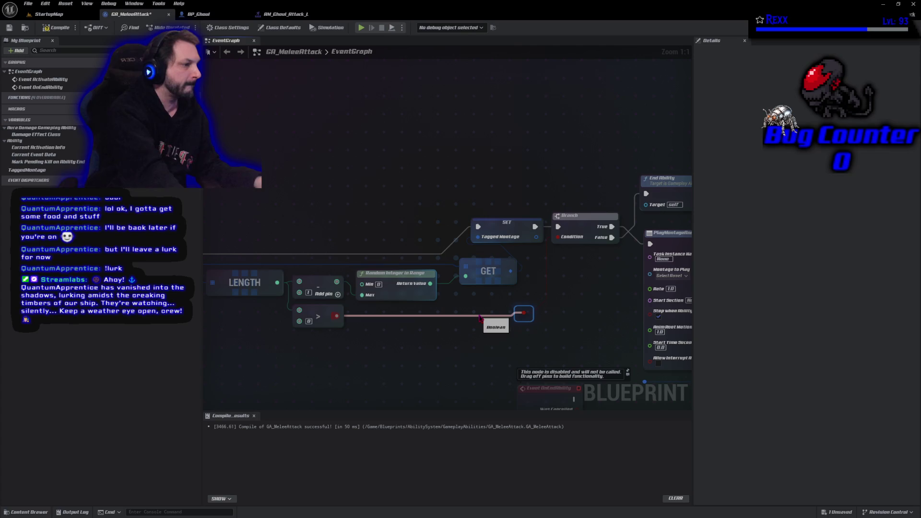
left_click(478, 322)
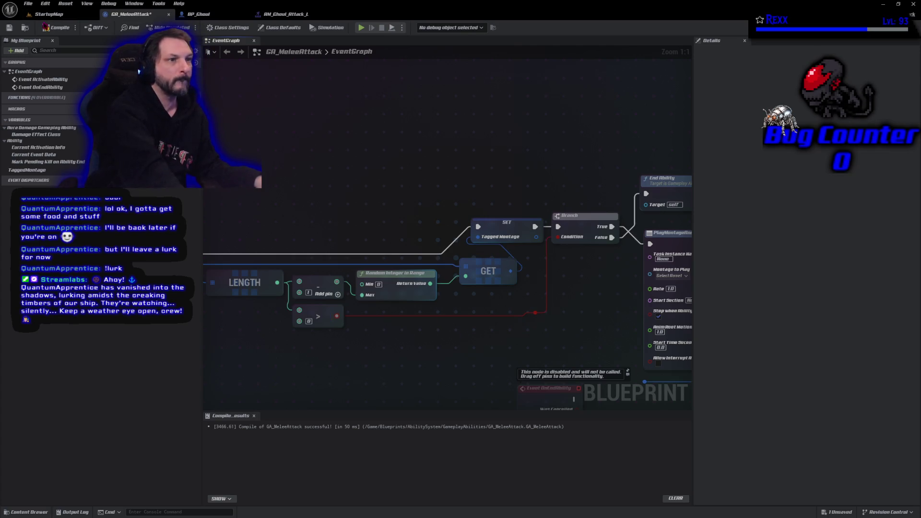
left_click(58, 28)
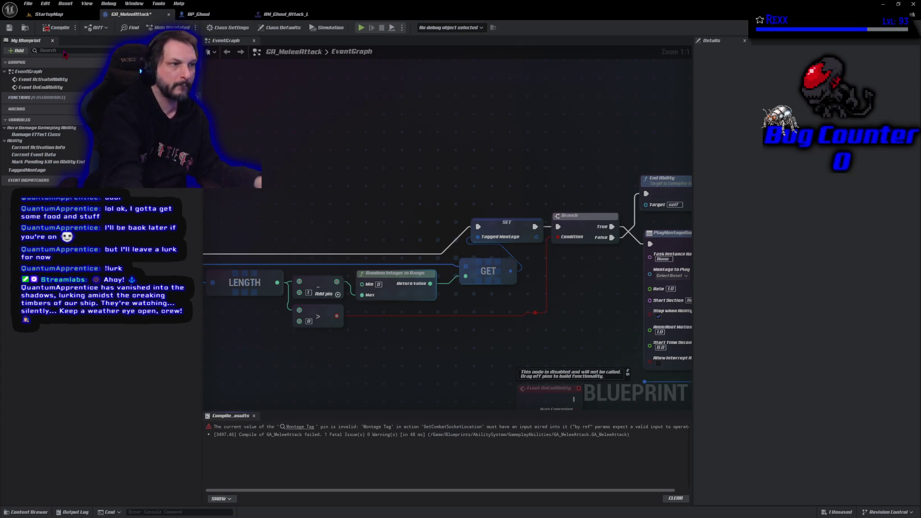
Save GA_MeleeAttack and bring the SET node's Tagged Montage pin into view
key("ctrl+s")
scroll(322, 205, "down", 4)
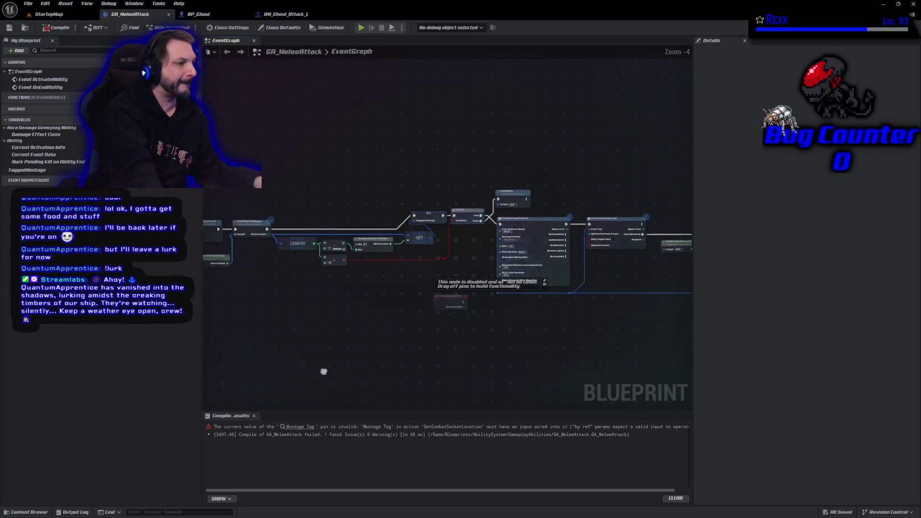
left_click_drag(214, 320, 281, 347)
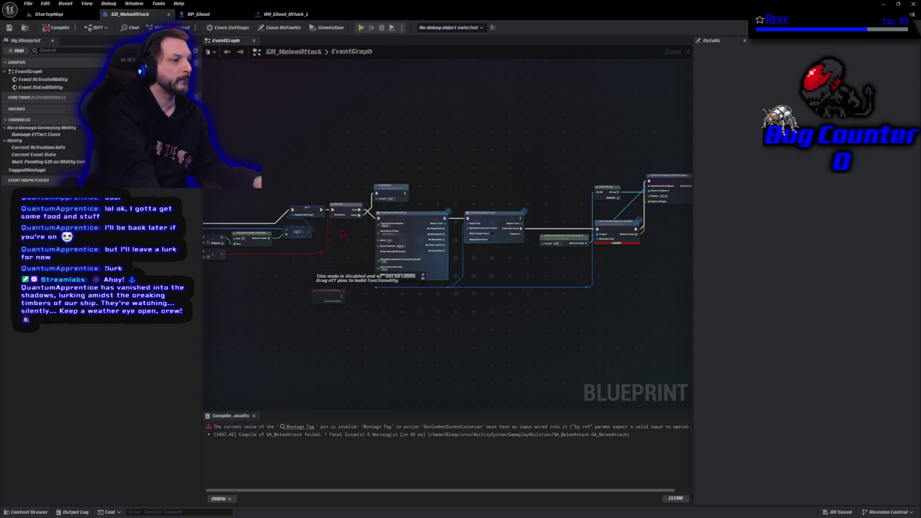
scroll(341, 234, "up", 3)
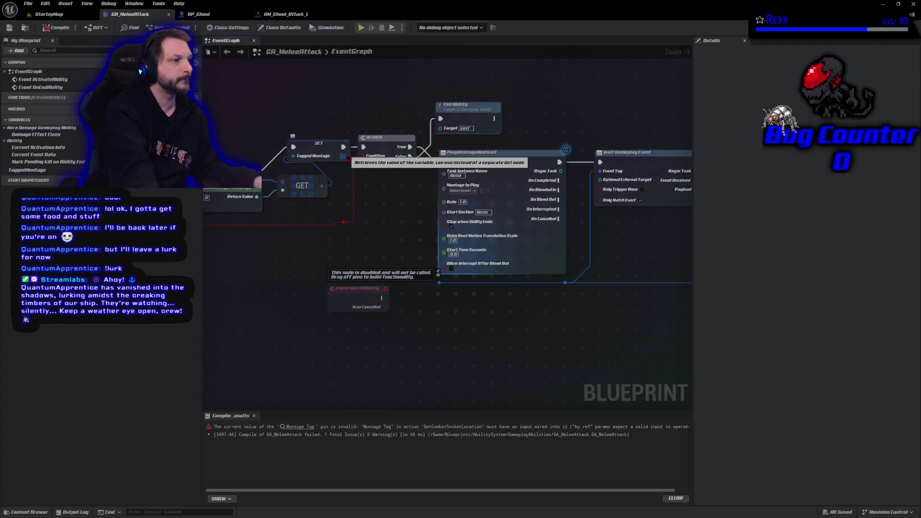
Add a Break Tagged Montage node feeding Montage to Play, then compile and save
left_click_drag(344, 157, 340, 249)
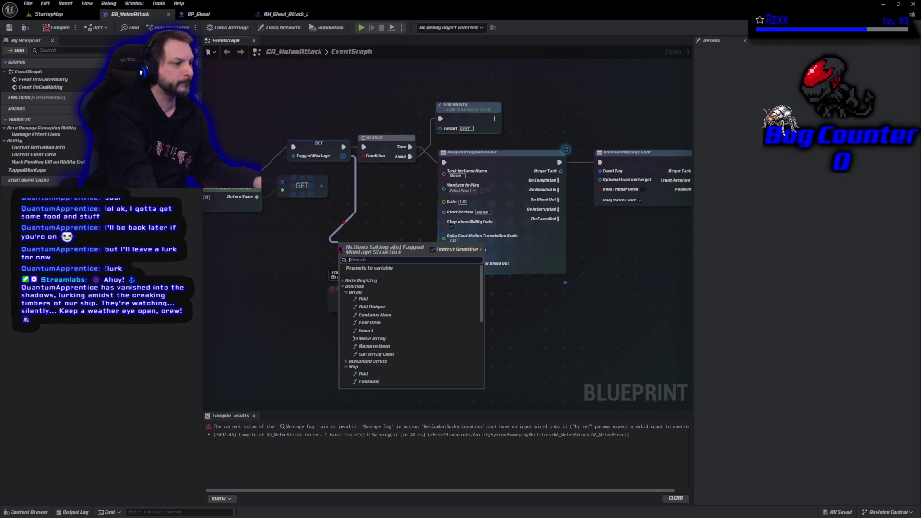
type("btr")
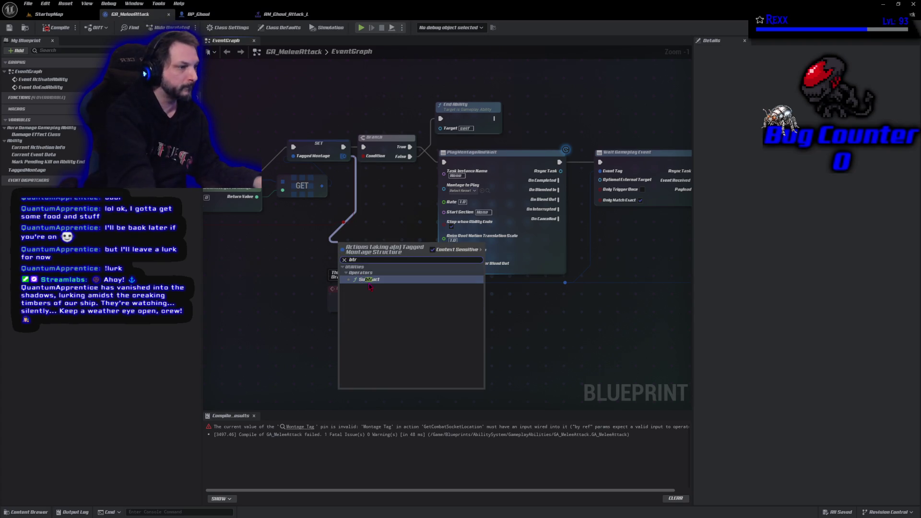
key("BackSpace")
key("BackSpace")
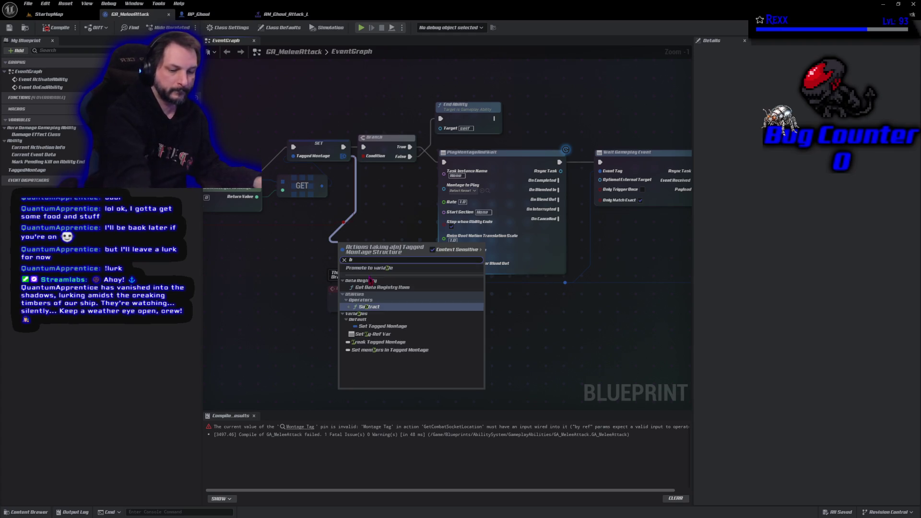
type("rea")
left_click(377, 268)
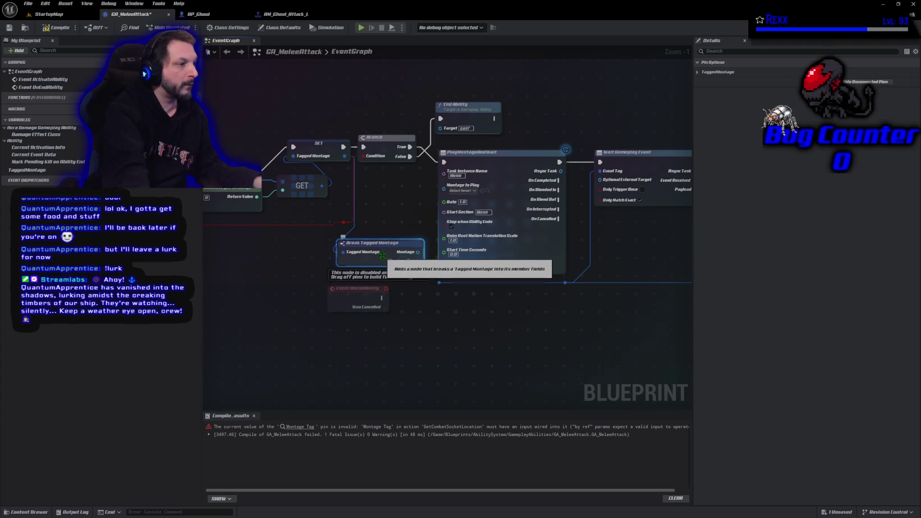
left_click_drag(418, 252, 444, 186)
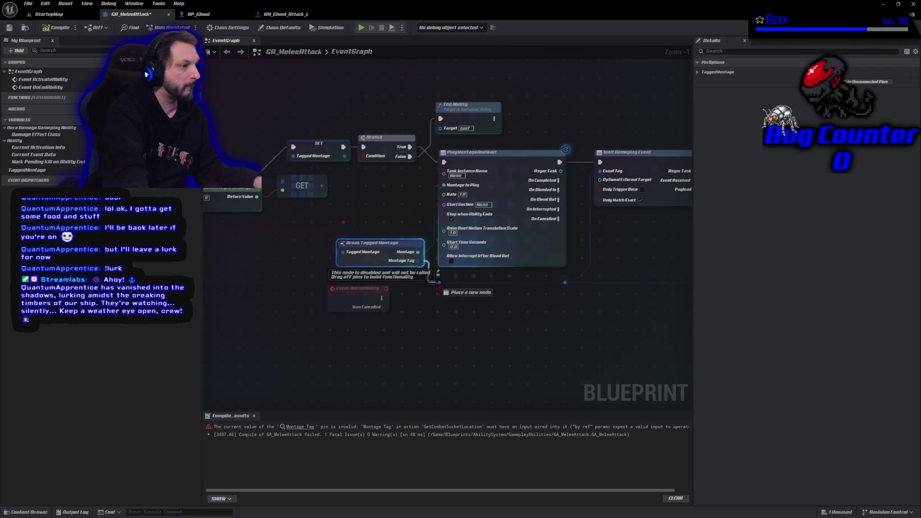
left_click(56, 28)
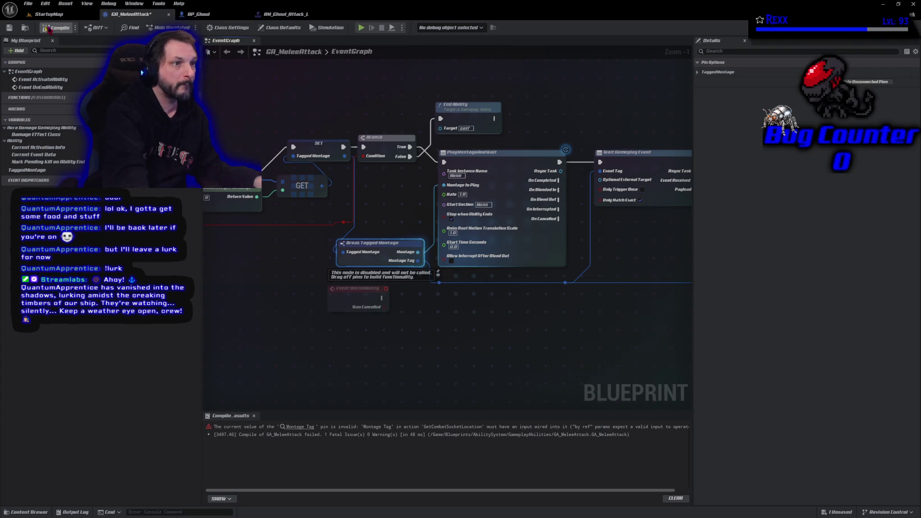
key("ctrl+s")
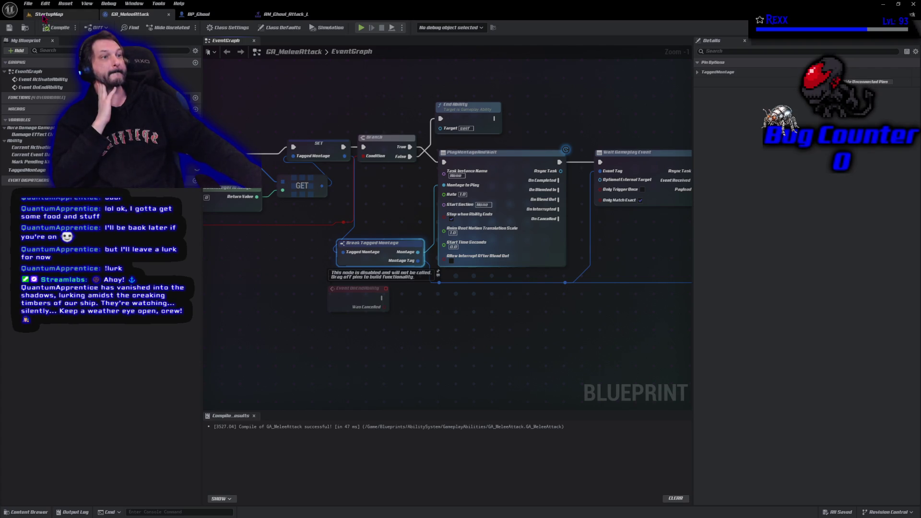
Save all unsaved assets from the StartupMap level editor
left_click(48, 14)
left_click(29, 3)
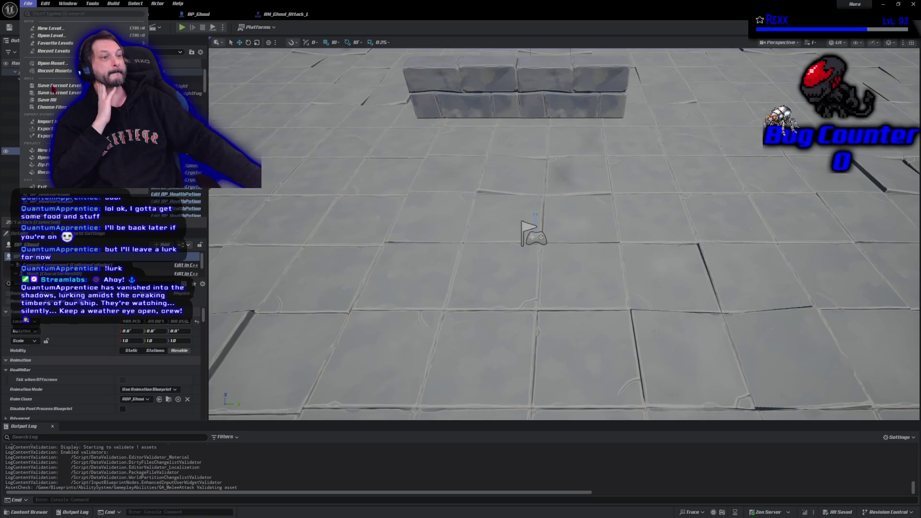
left_click(53, 101)
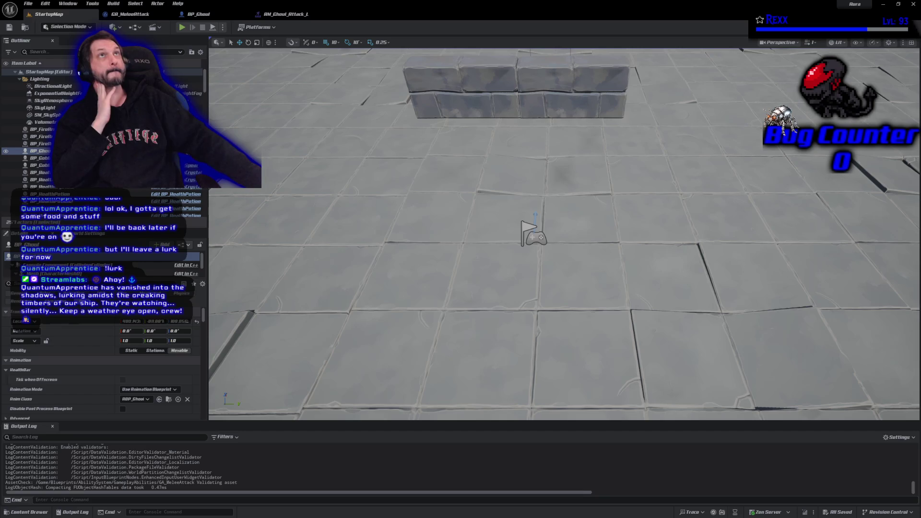
Recompile and save GA_MeleeAttack
left_click(129, 14)
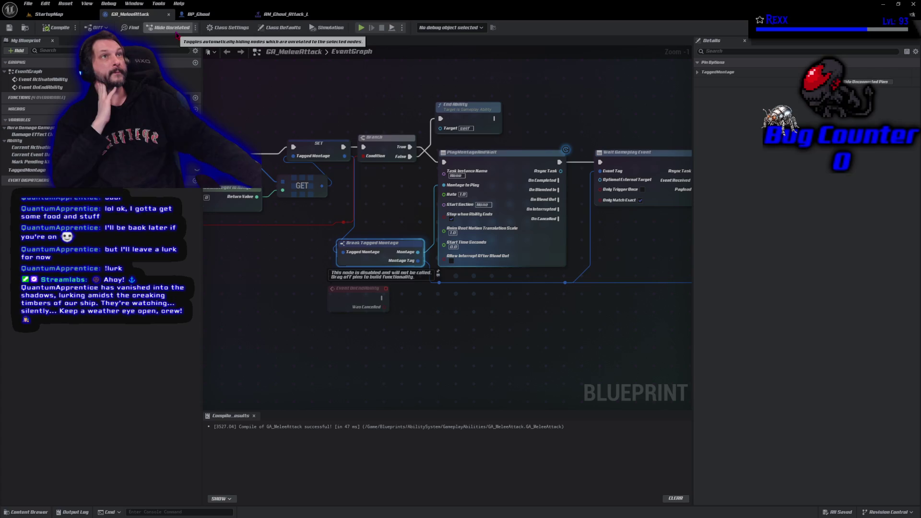
left_click(454, 223)
left_click(56, 29)
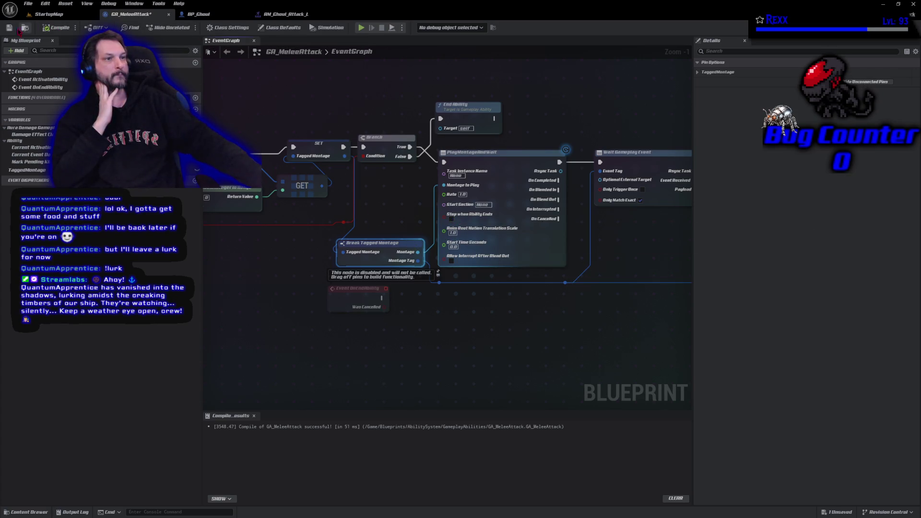
left_click(9, 29)
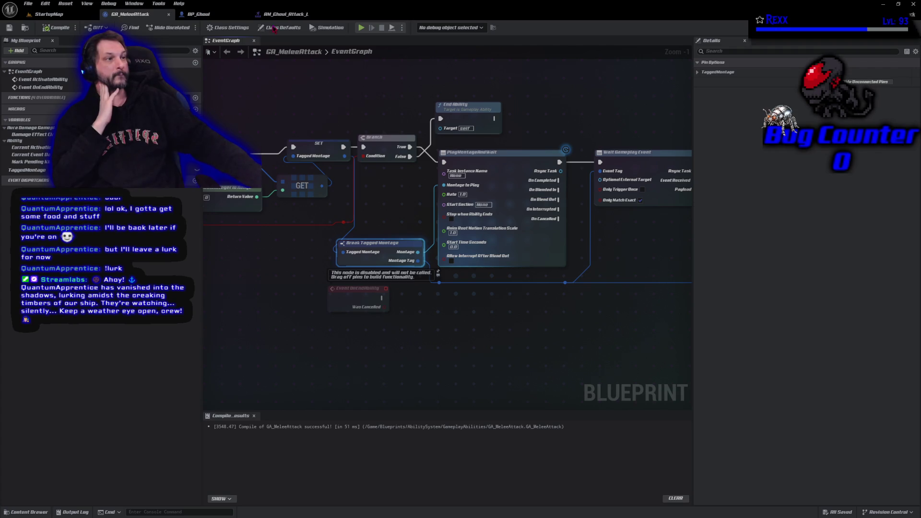
Shorten the Motion Warping window on AM_Ghoul_Attack_R and save the montage
left_click(293, 14)
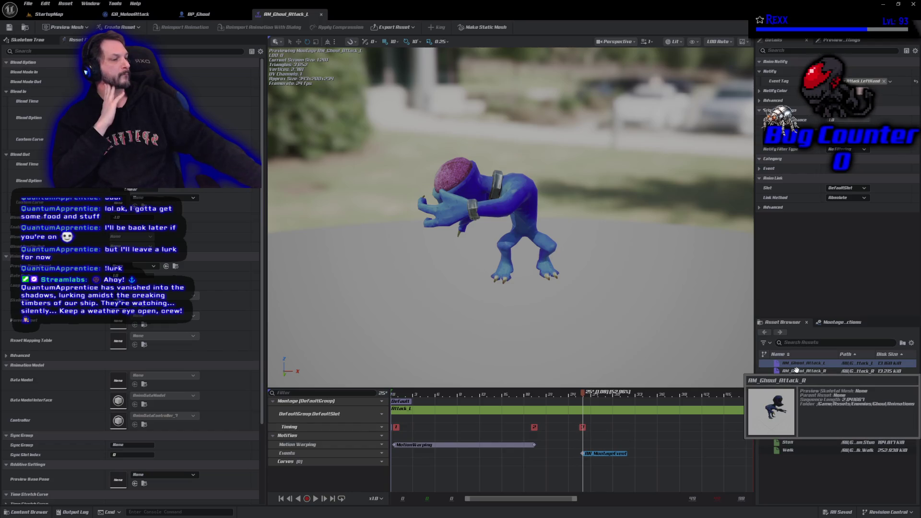
double_click(797, 371)
left_click_drag(480, 444, 442, 444)
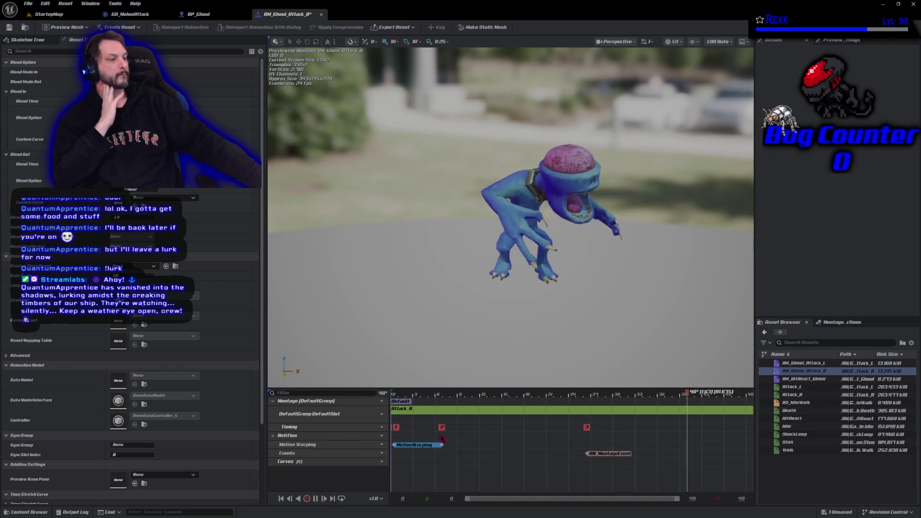
left_click_drag(442, 437, 428, 435)
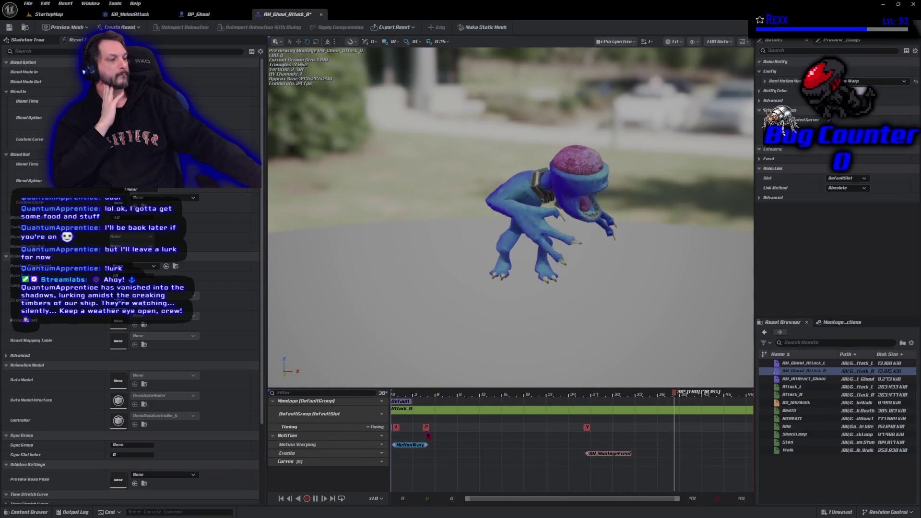
left_click(8, 28)
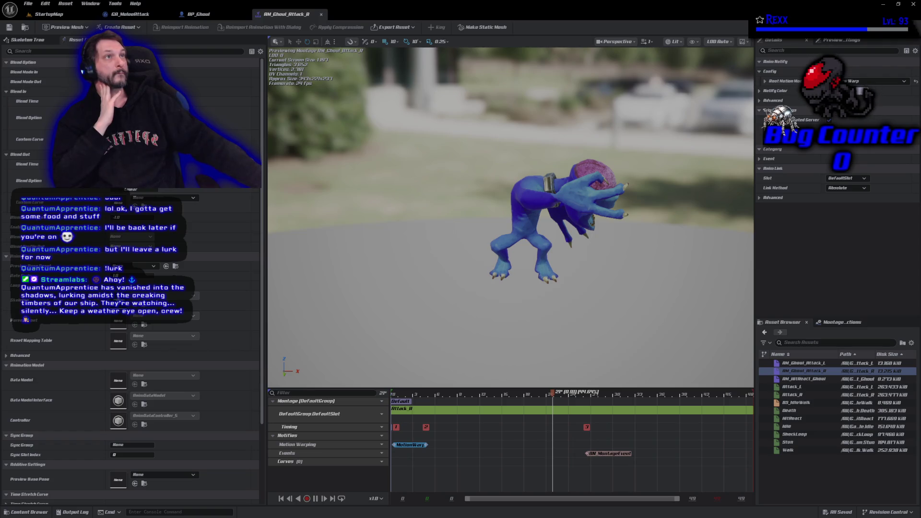
Shorten AM_Ghoul_Attack_L's MotionWarping window, inspect the notify, save it, and return to BP_Ghoul
left_click(830, 361)
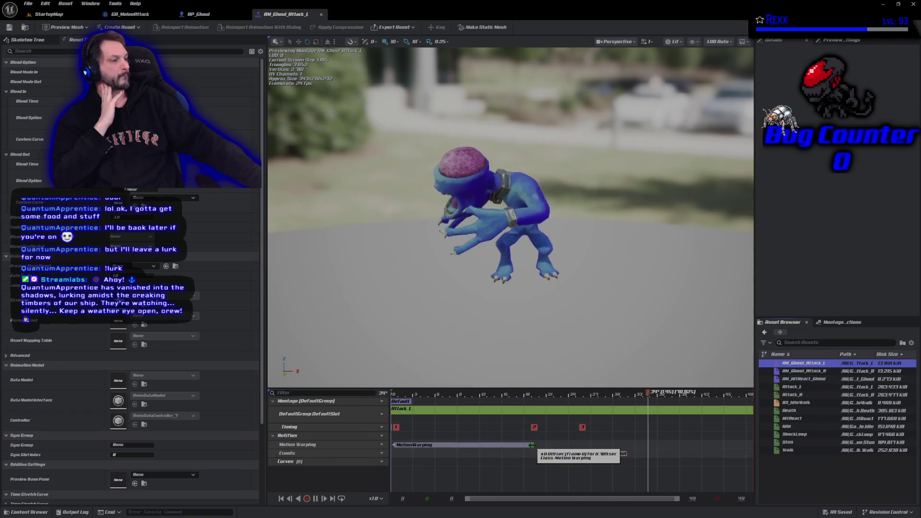
left_click_drag(484, 444, 446, 442)
left_click(432, 445)
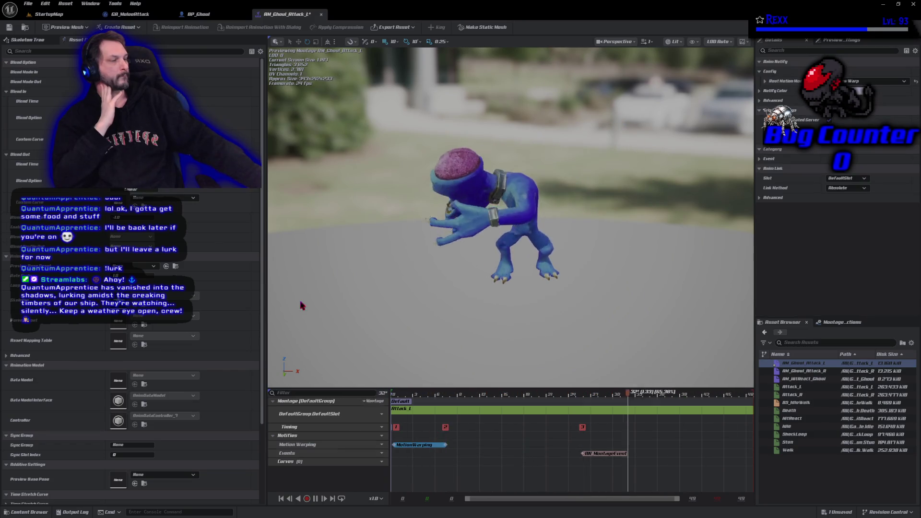
left_click(9, 27)
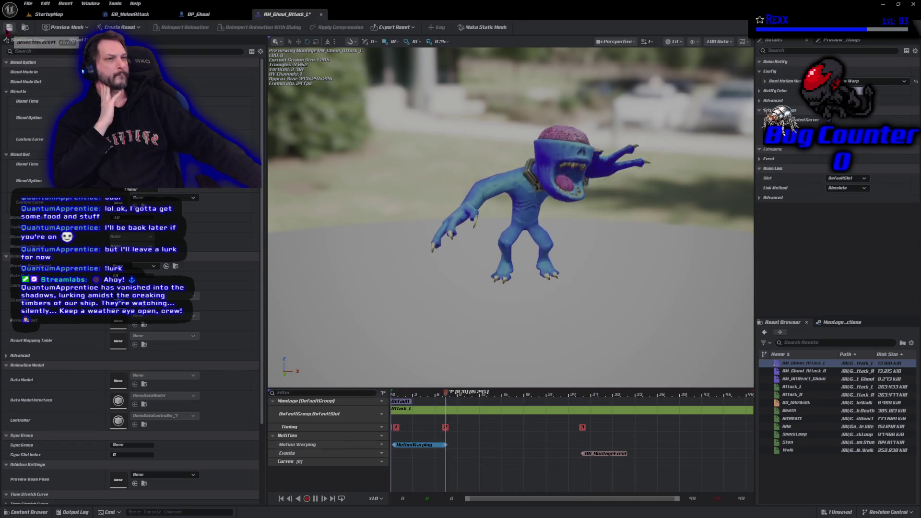
left_click(27, 3)
key("Escape")
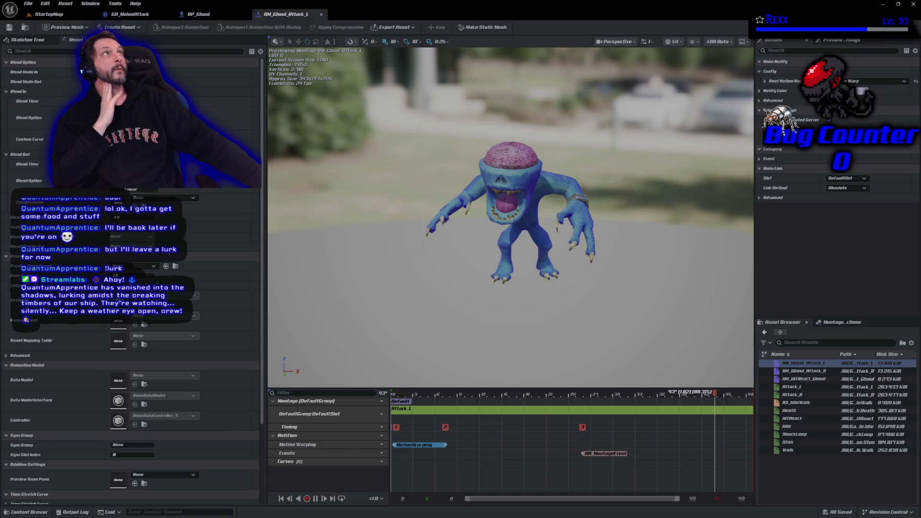
left_click(199, 14)
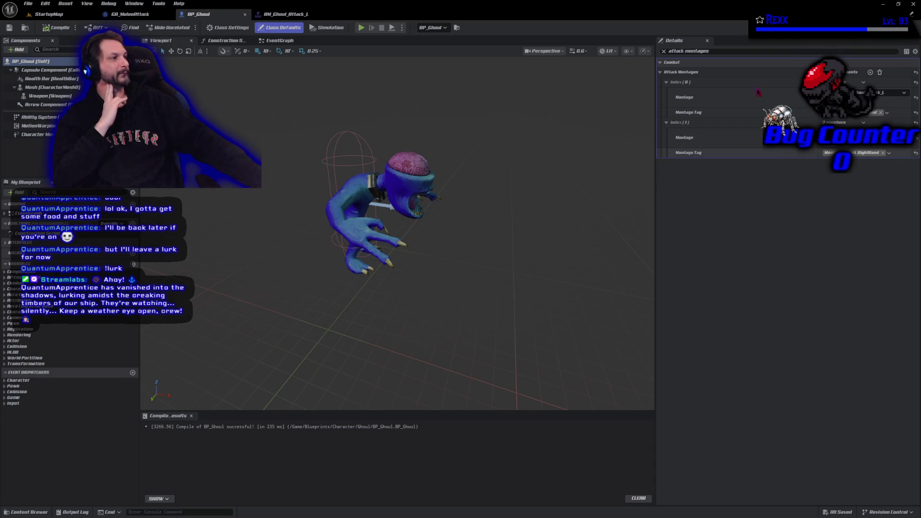
Filter BP_Ghoul's details for 'socket', then enable root motion on the Attack_L animation sequence
left_click(709, 50)
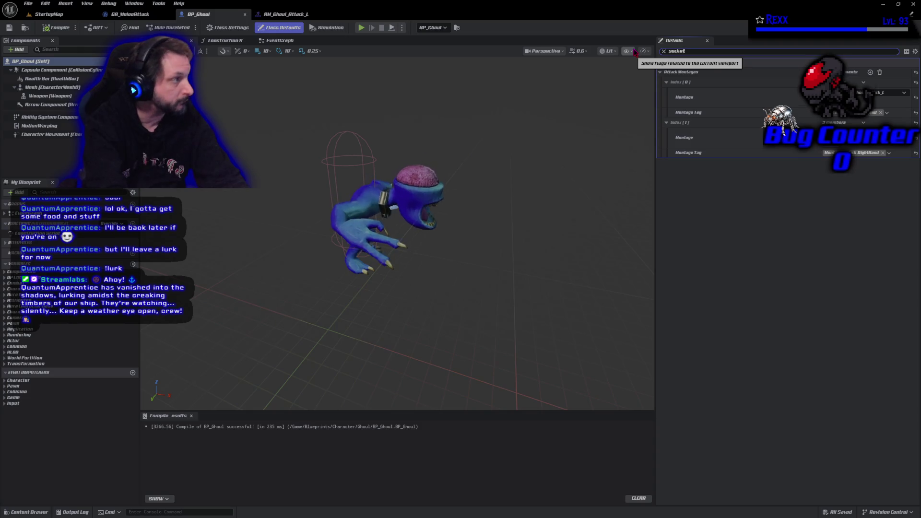
type("socket")
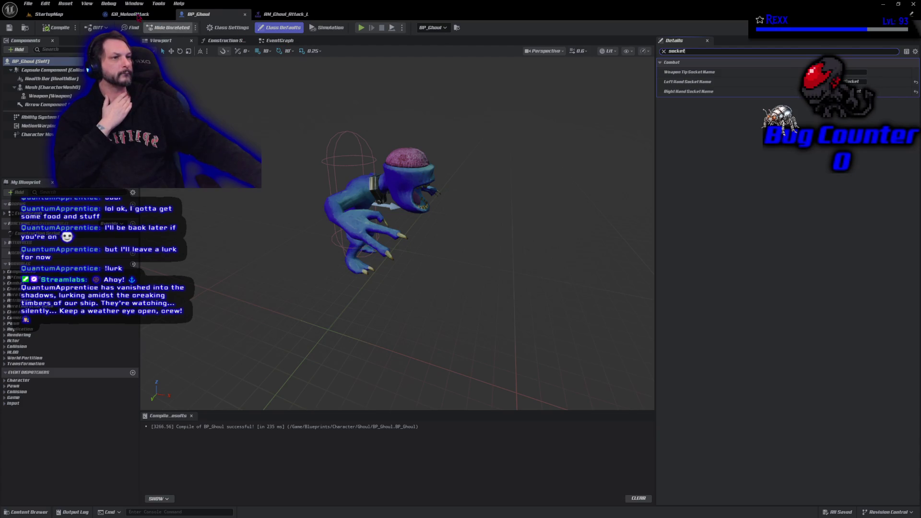
left_click(285, 14)
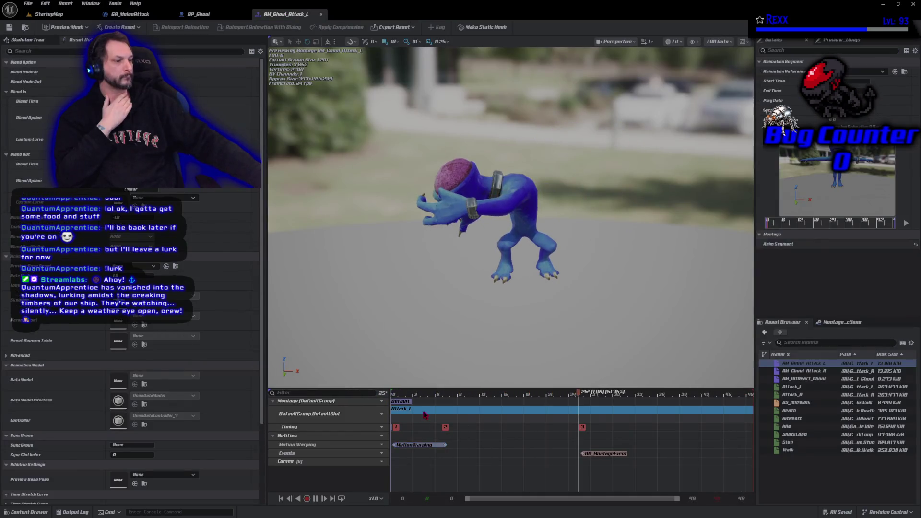
double_click(425, 412)
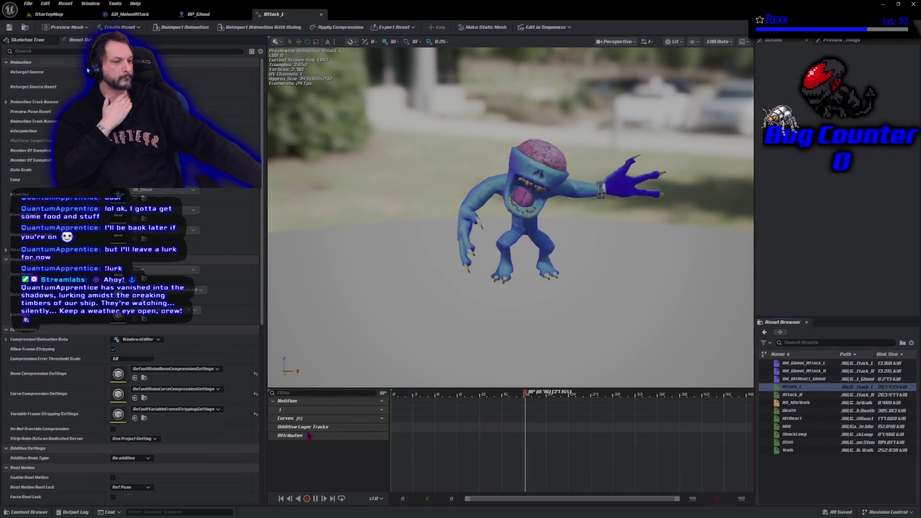
left_click(114, 478)
Save Attack_L, enable root motion on Attack_R and save it, then return to StartupMap
left_click(9, 28)
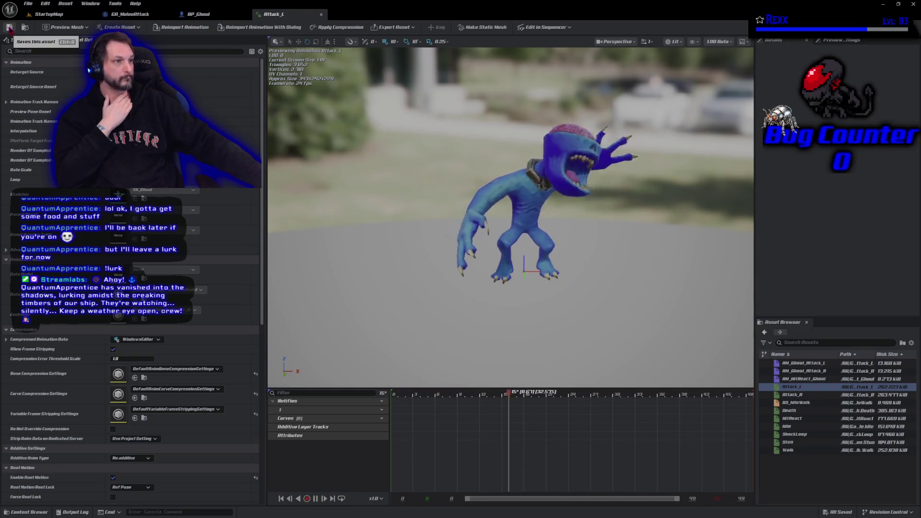
double_click(812, 394)
left_click(114, 478)
left_click(9, 27)
left_click(45, 14)
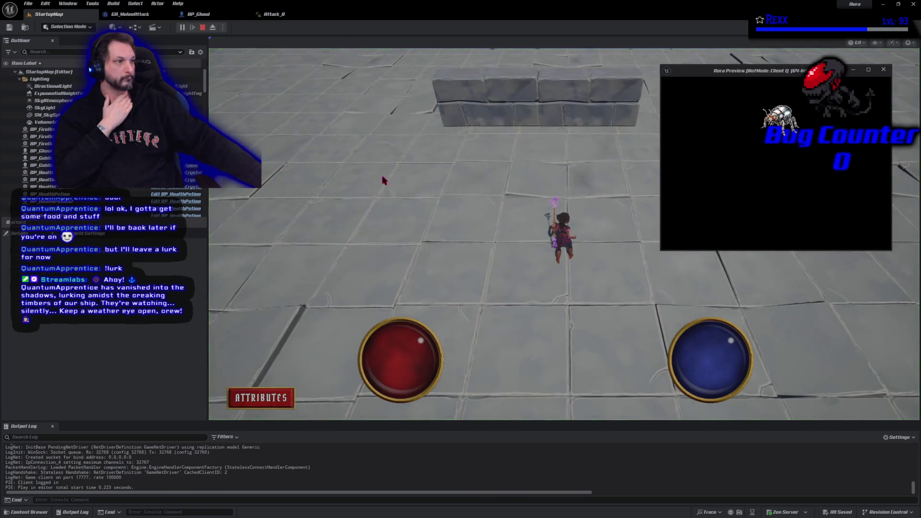
Walk the player toward the ghoul and away to watch its root-motion attack, then stop playing
left_click(384, 181)
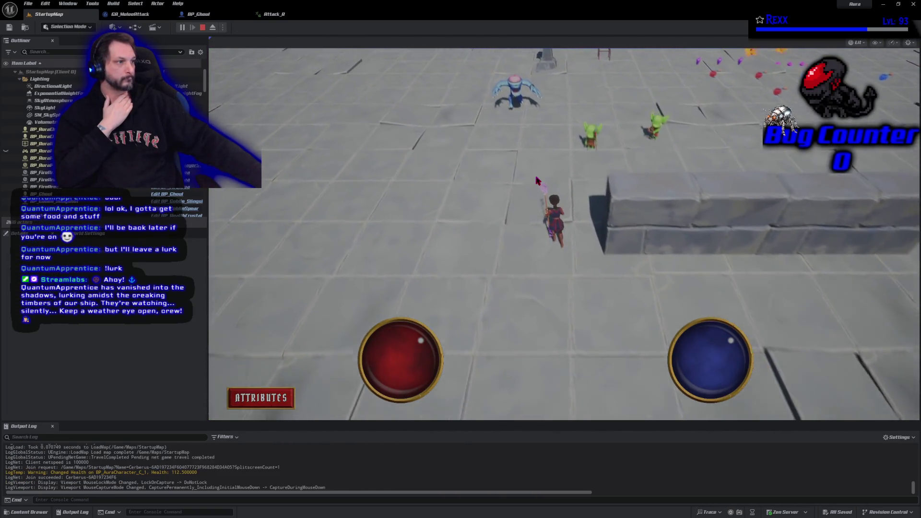
left_click(538, 180)
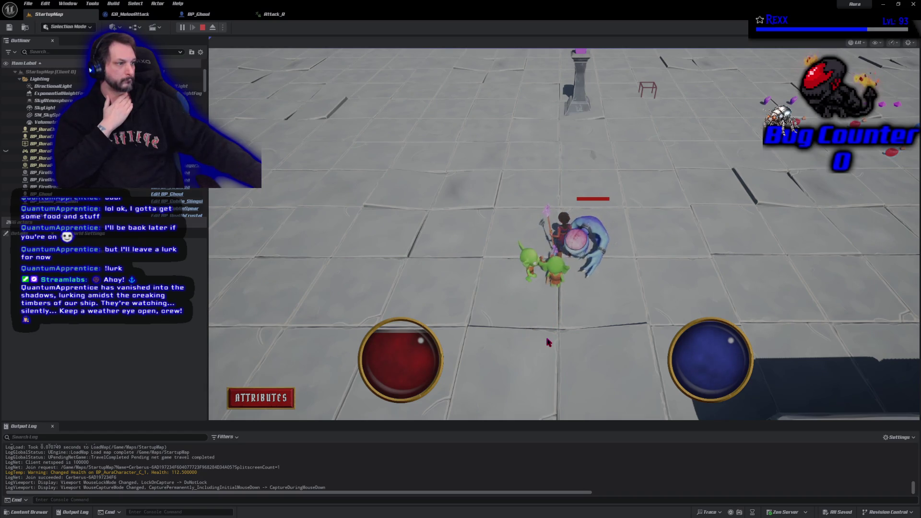
left_click(633, 203)
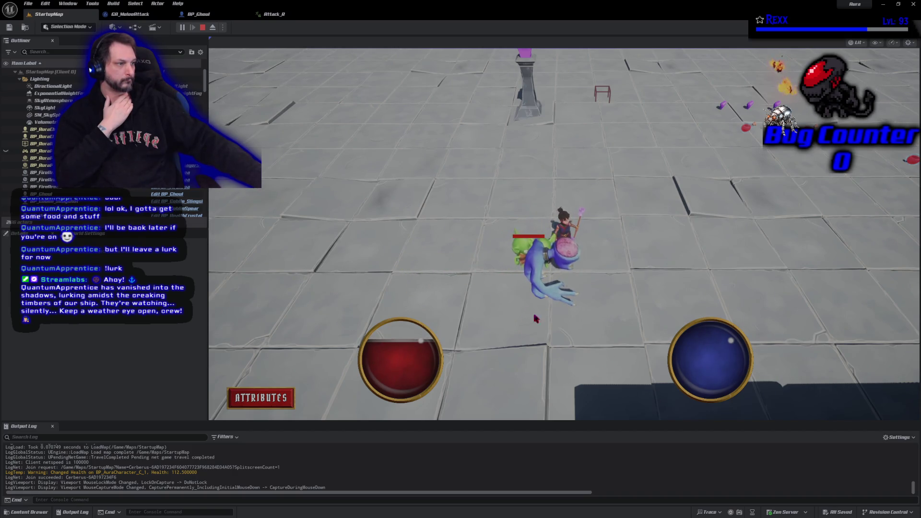
key("Escape")
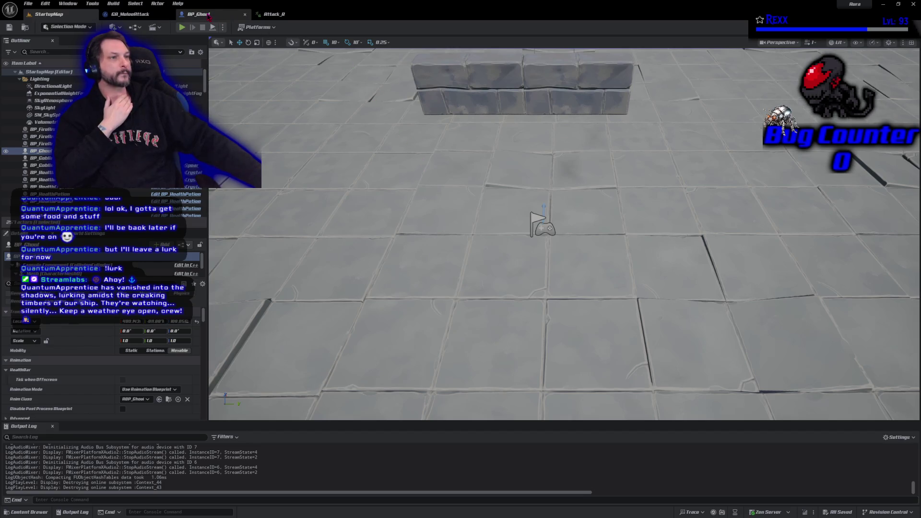
Check the GA_MeleeAttack event graph, then come back to BP_Ghoul's Combat socket defaults
left_click(209, 16)
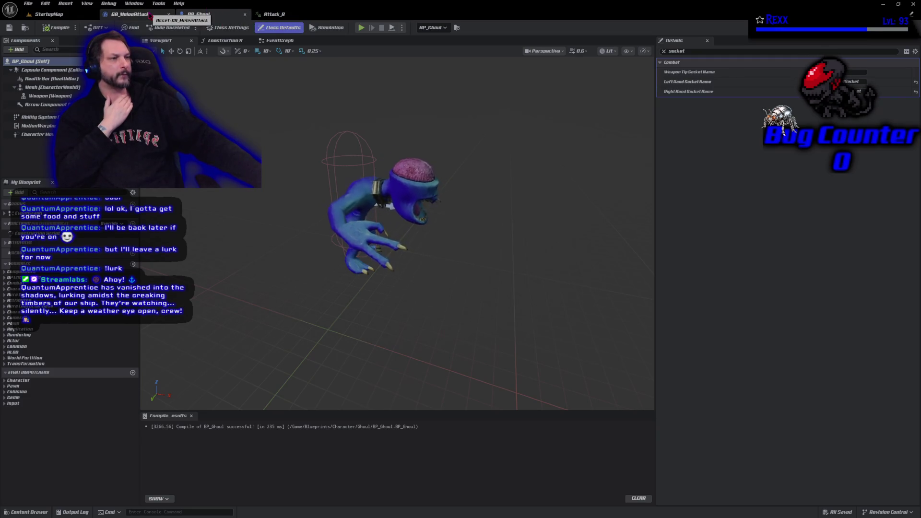
left_click(149, 16)
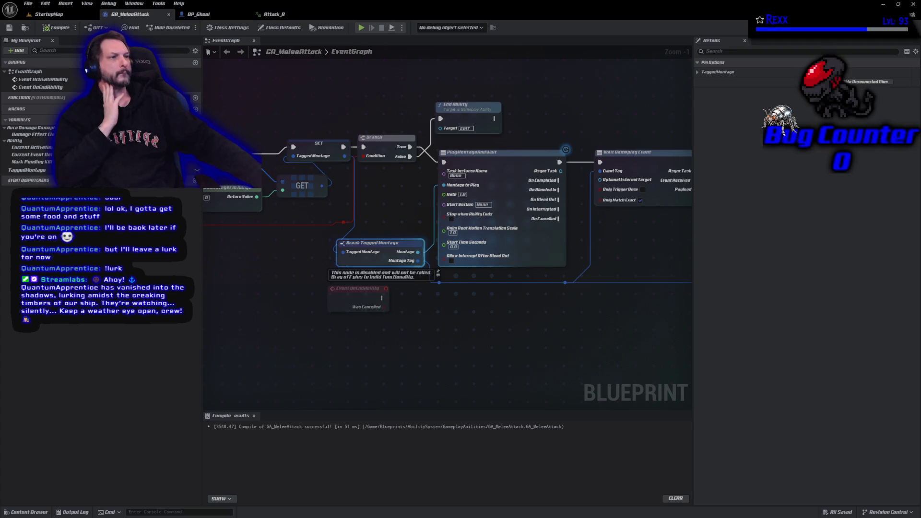
left_click(206, 14)
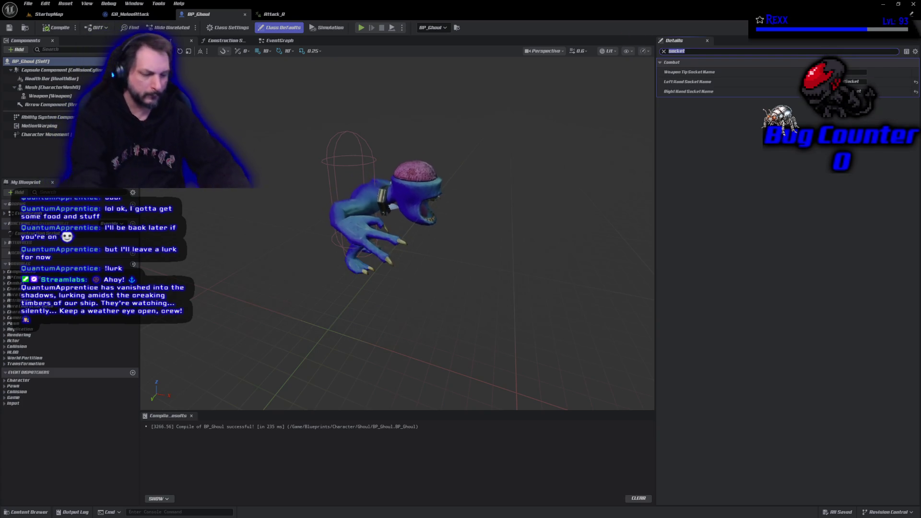
Filter details for 'base walk', change BP_Ghoul's Base Walk Speed, and compile and save it
type("base walk")
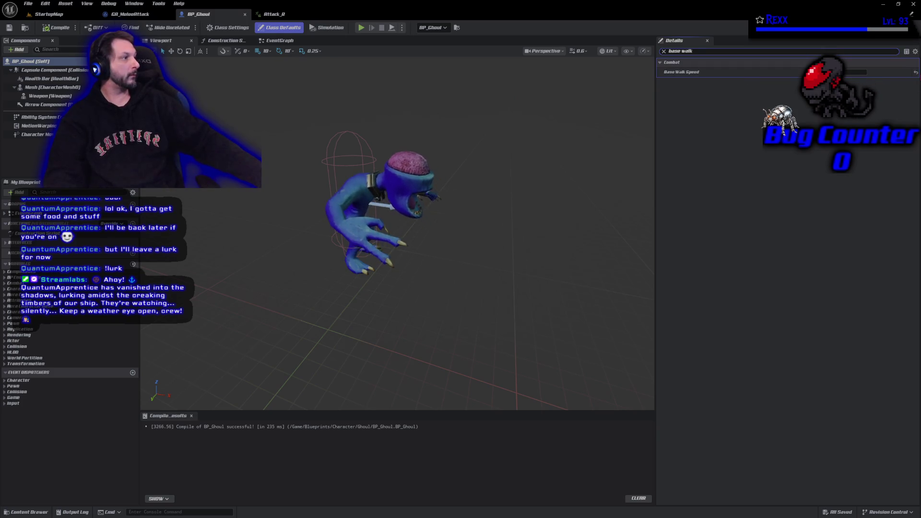
left_click_drag(856, 72, 860, 73)
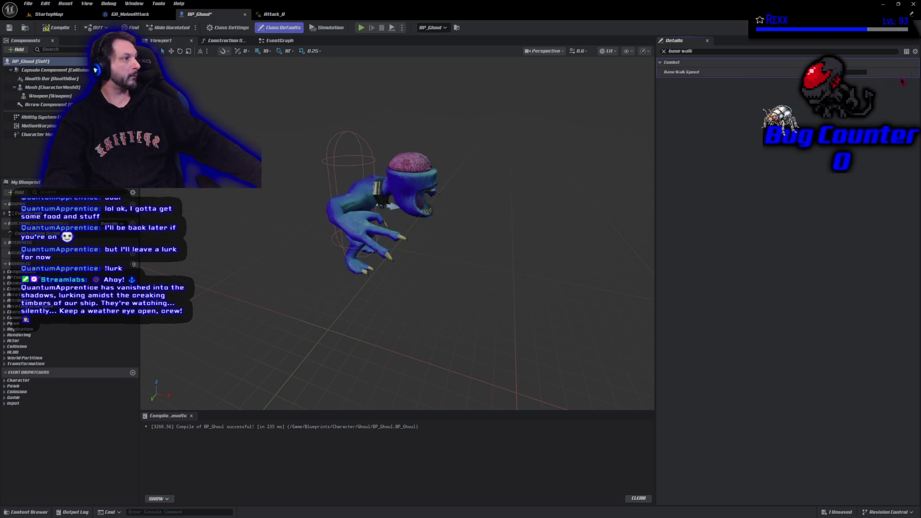
left_click(854, 71)
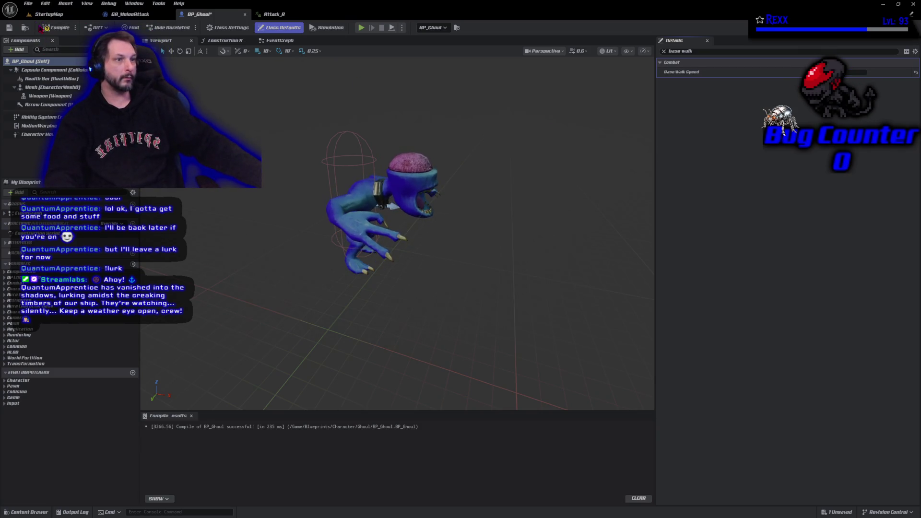
key("ctrl+s")
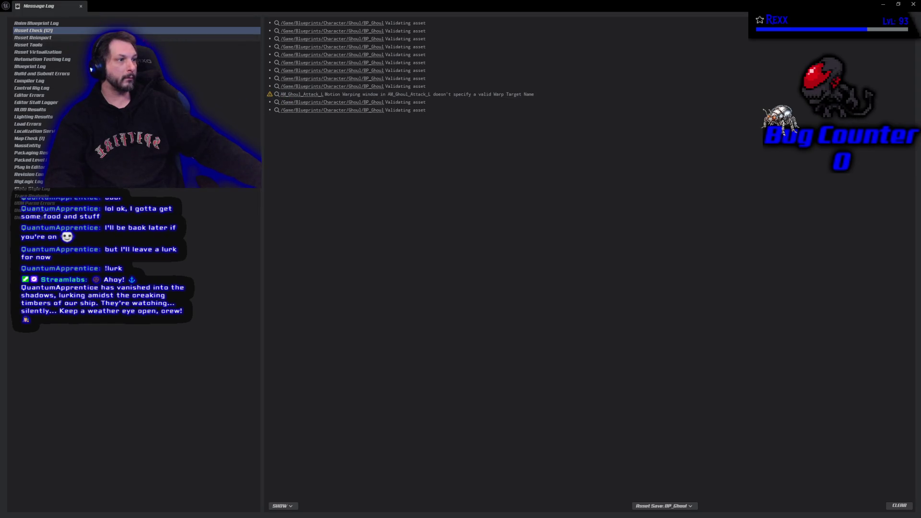
left_click(82, 6)
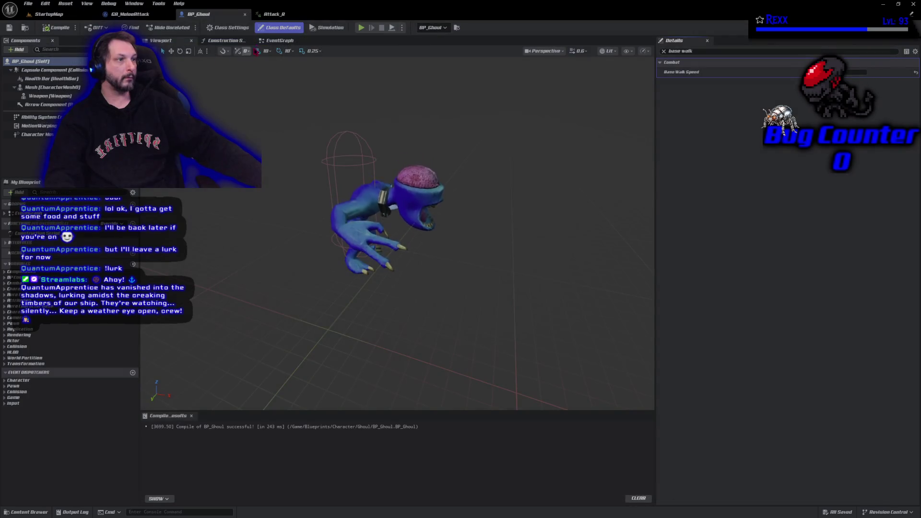
left_click(274, 14)
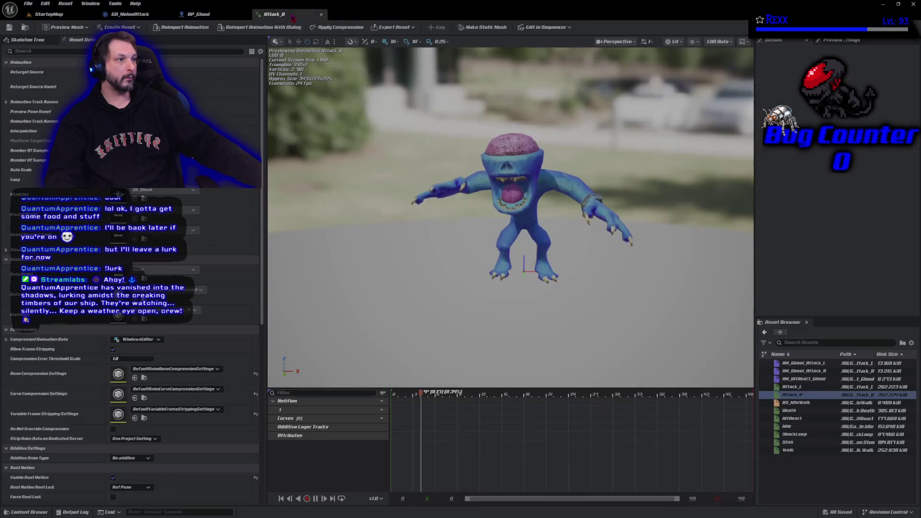
Give AM_Ghoul_Attack_R's Motion Warping notify a Skew Warp root motion modifier and save all assets
double_click(802, 371)
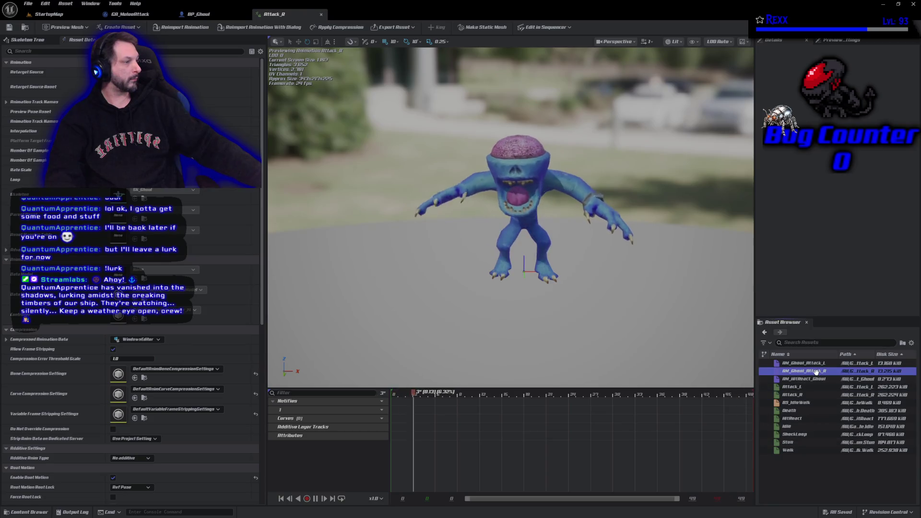
left_click(411, 445)
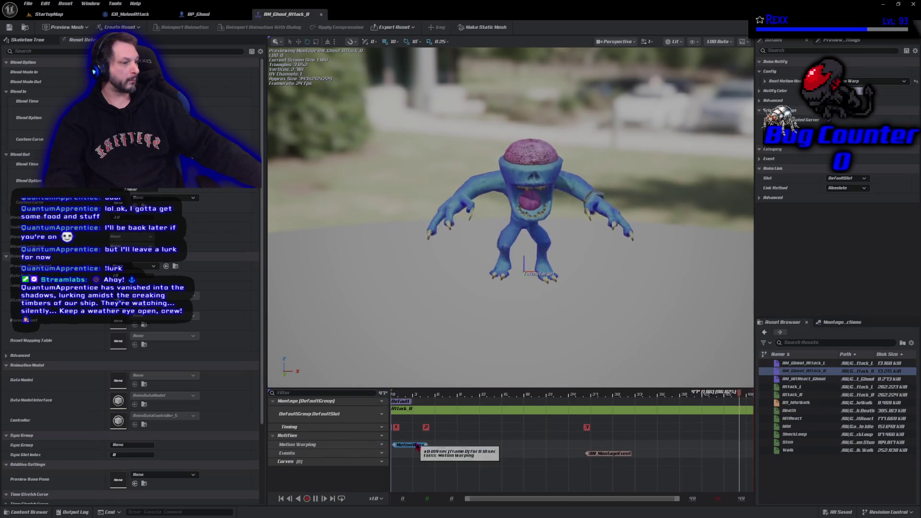
left_click(765, 82)
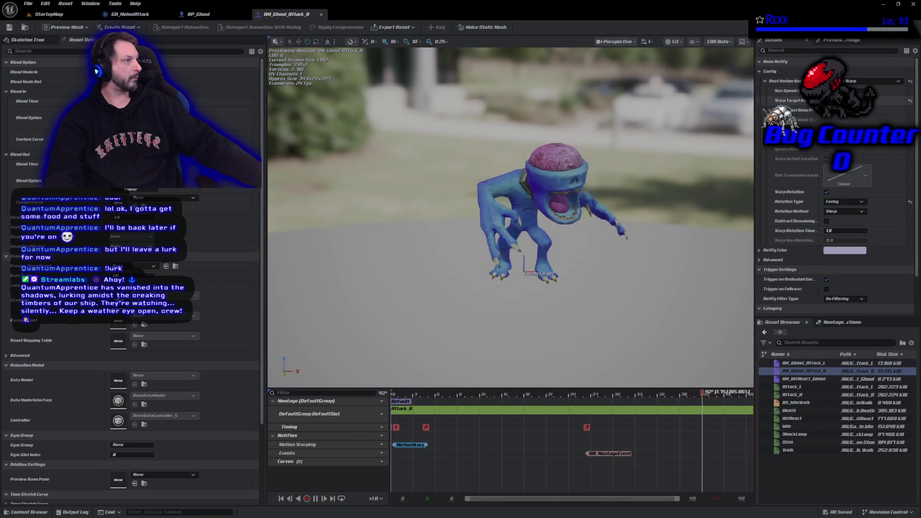
left_click(910, 100)
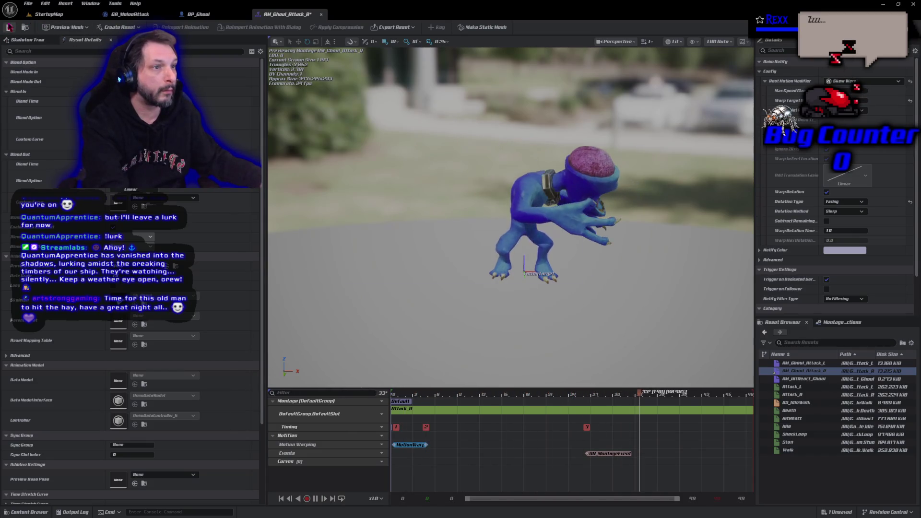
left_click(9, 27)
left_click(28, 4)
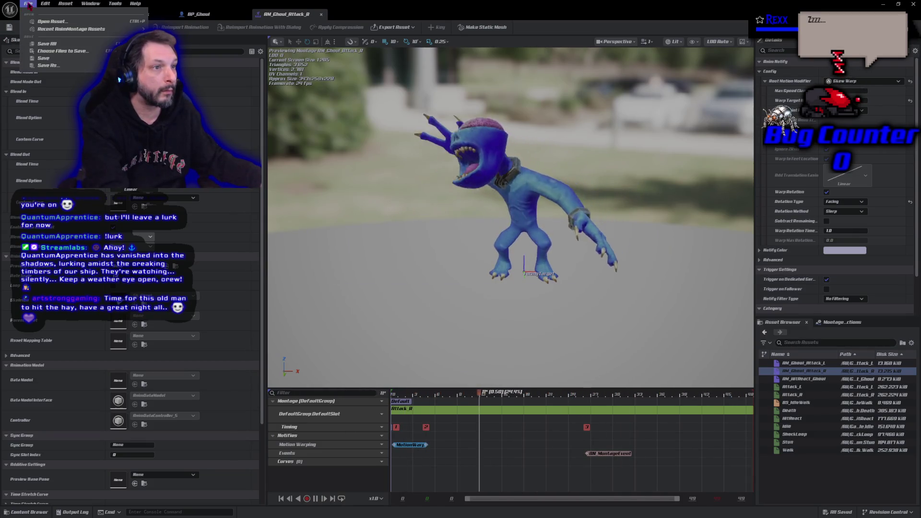
left_click(48, 44)
left_click(201, 14)
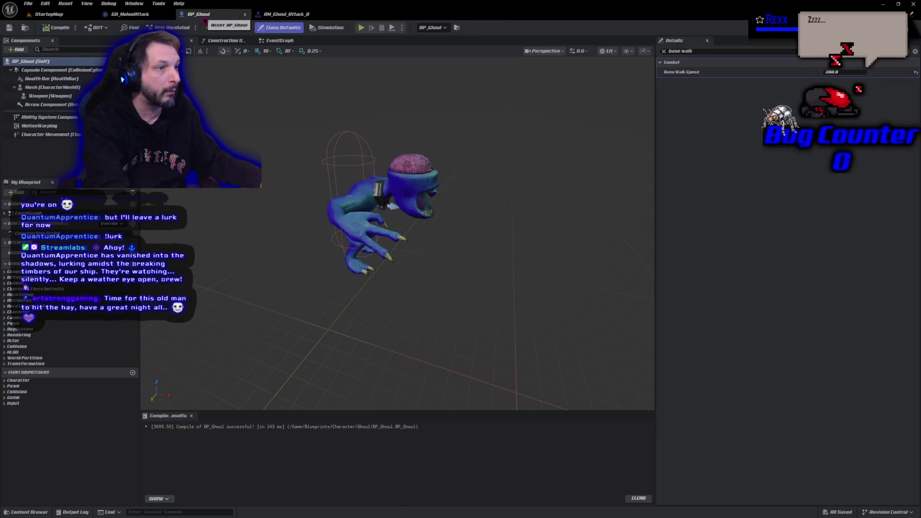
Go to StartupMap and briefly start and stop a play session
left_click(128, 15)
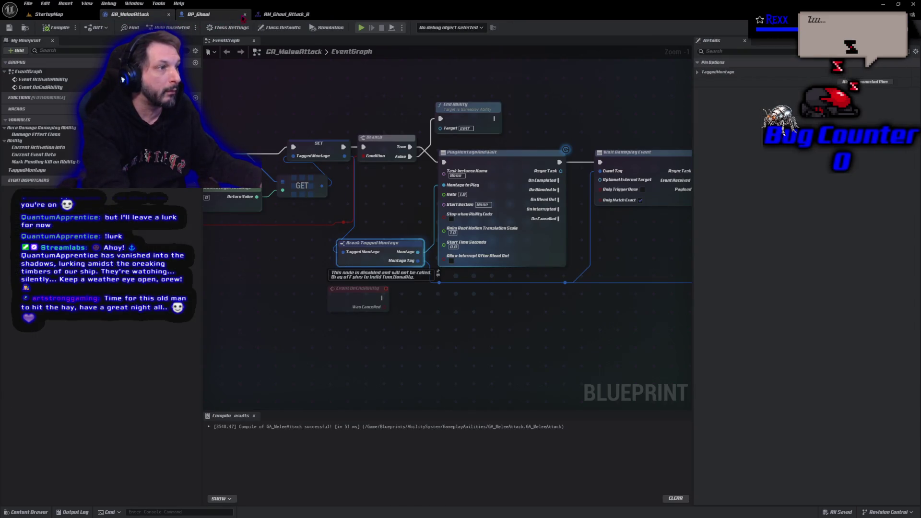
left_click(67, 15)
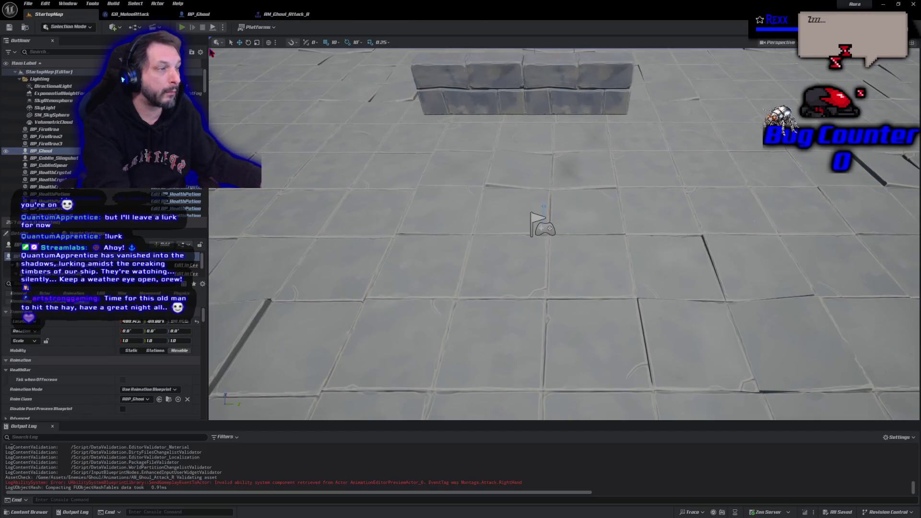
key("alt+p")
key("Escape")
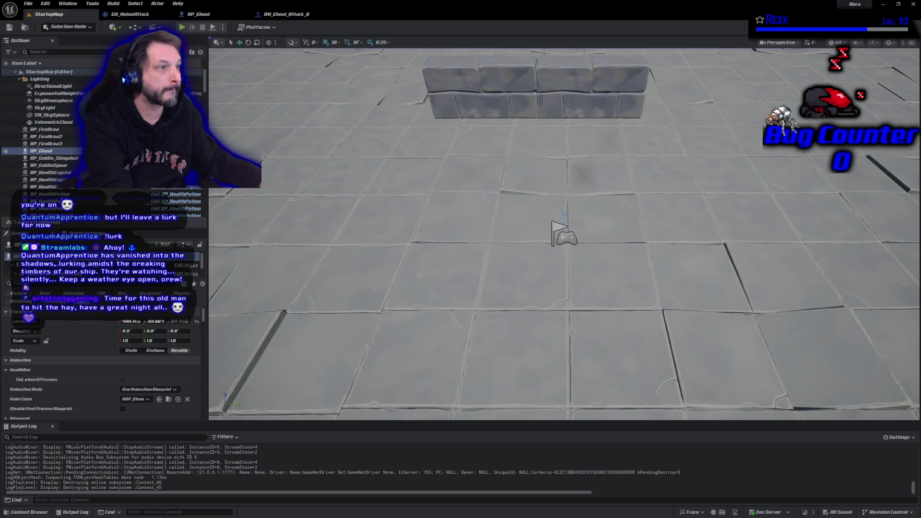
Set play testing to 1 player with a chosen net mode, then run a short play test
left_click(222, 28)
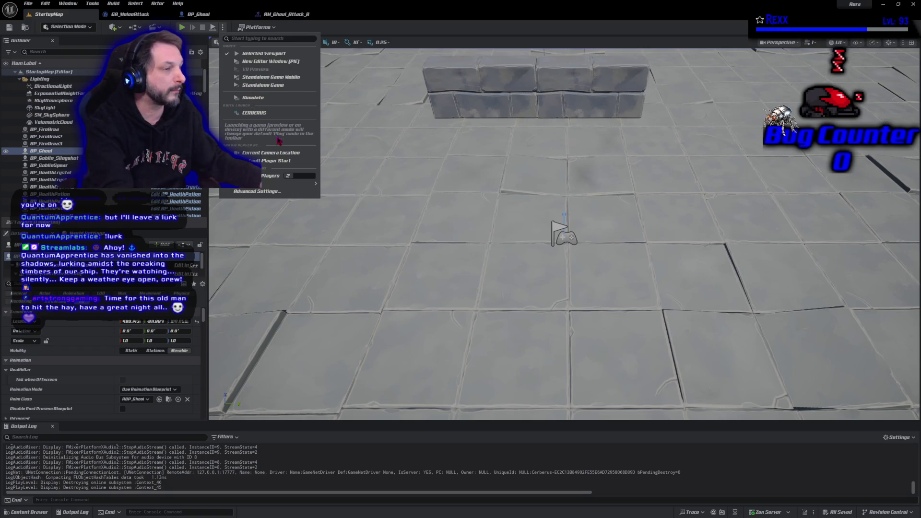
left_click(291, 176)
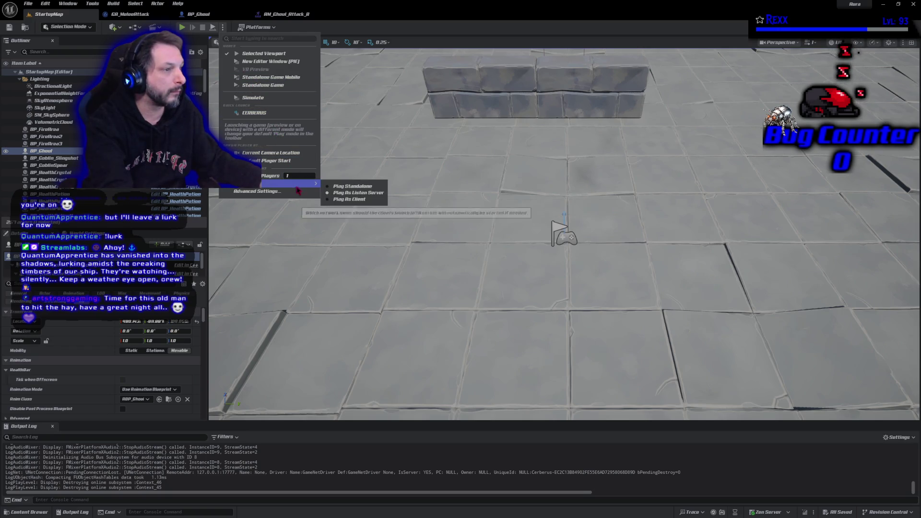
left_click(336, 188)
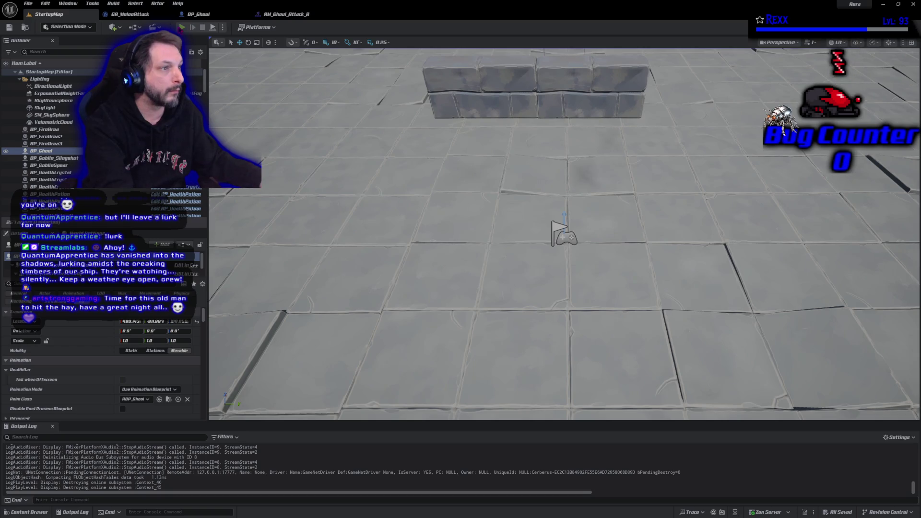
key("alt+p")
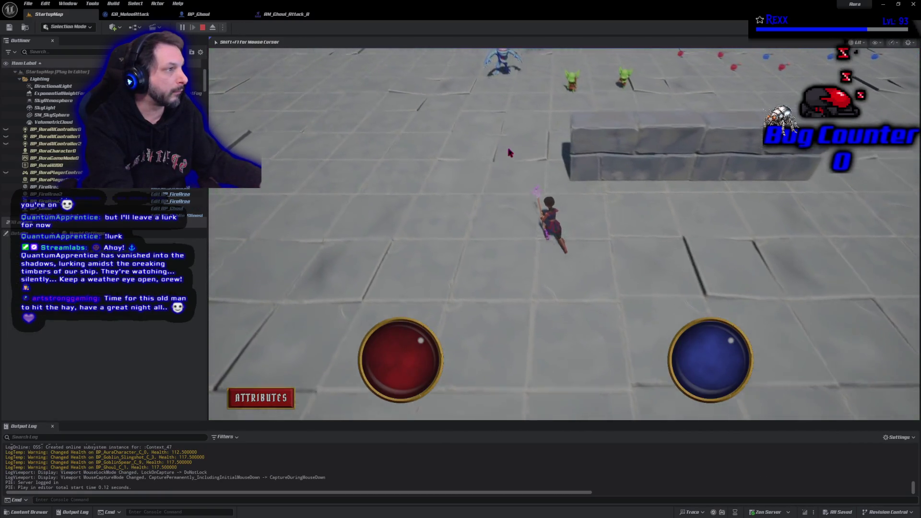
left_click(510, 153)
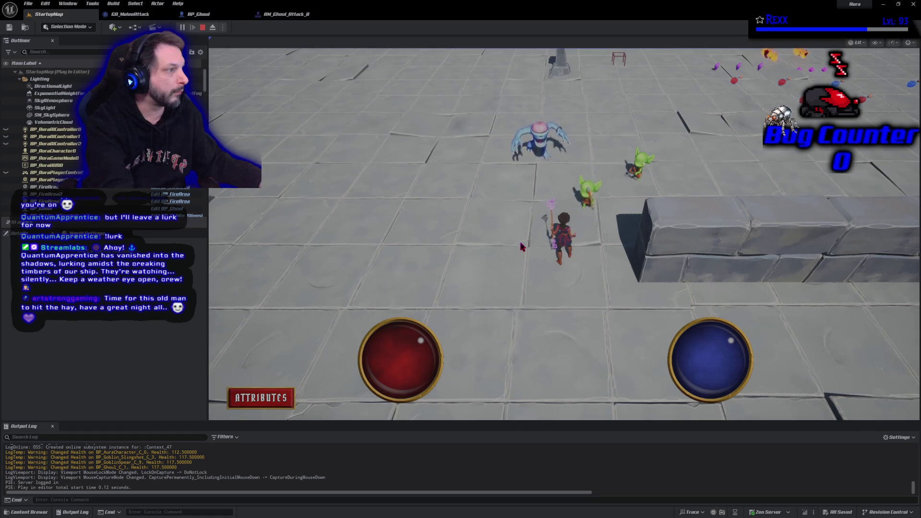
key("Escape")
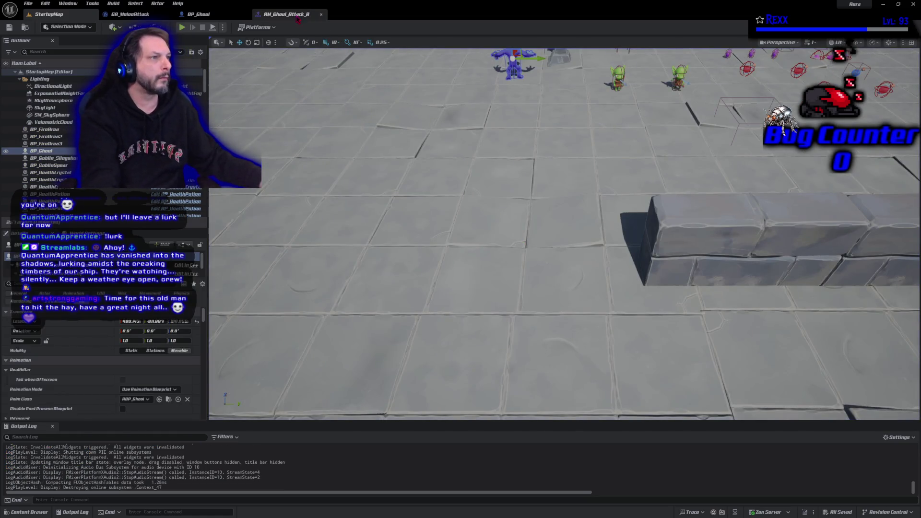
left_click(199, 14)
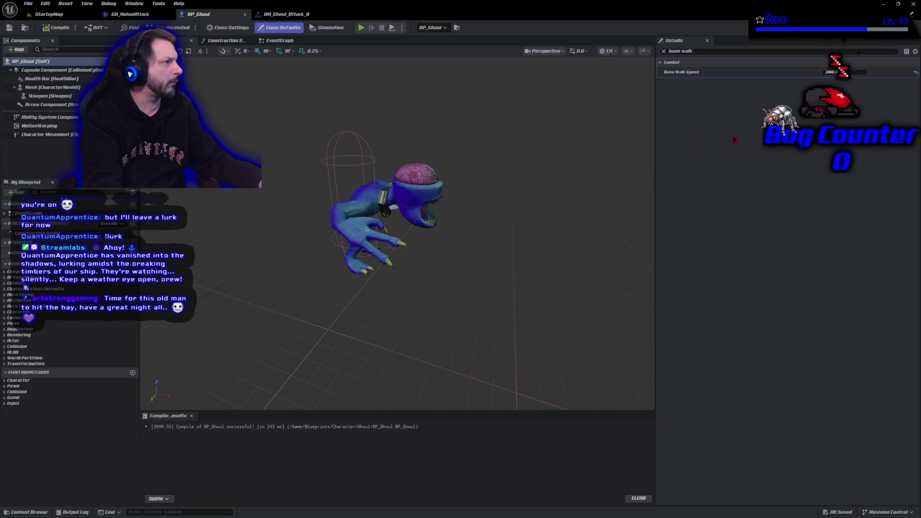
Raise BP_Ghoul's Base Walk Speed from 200 to 250, save it, and reopen the attack montage
left_click(916, 72)
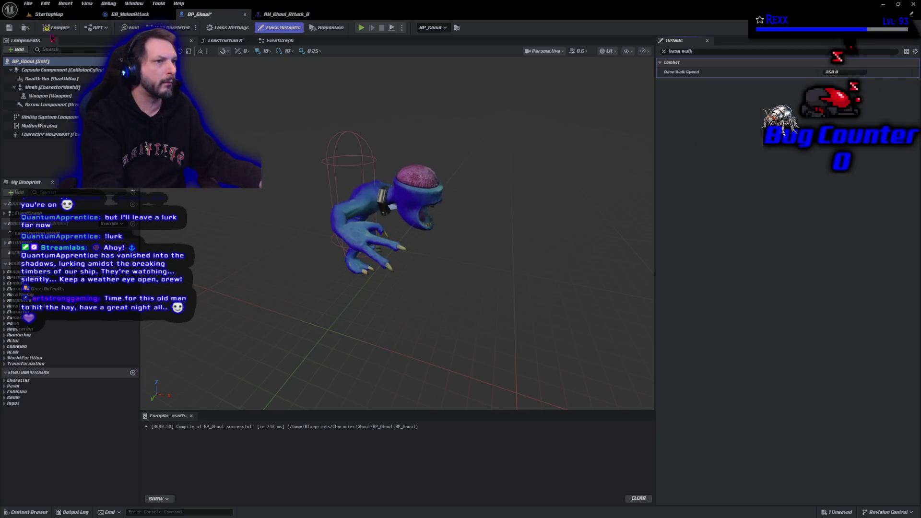
key("ctrl+s")
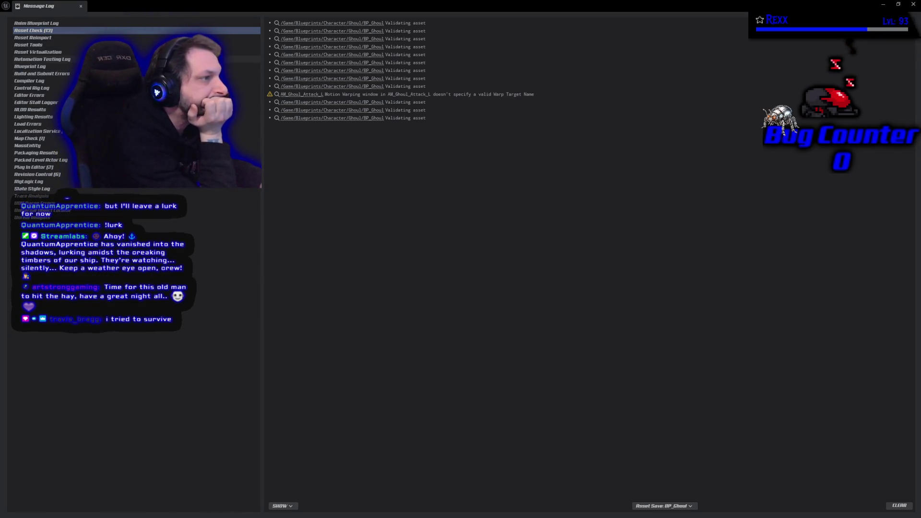
left_click(82, 8)
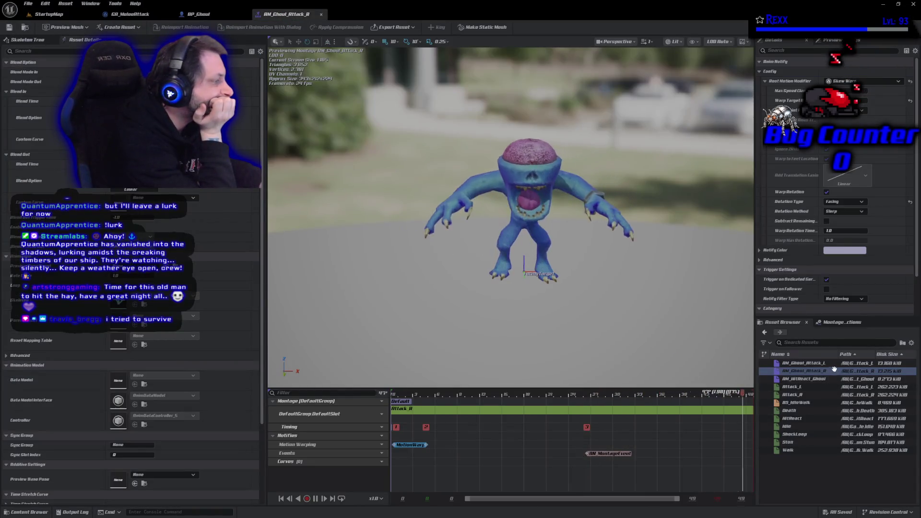
double_click(803, 364)
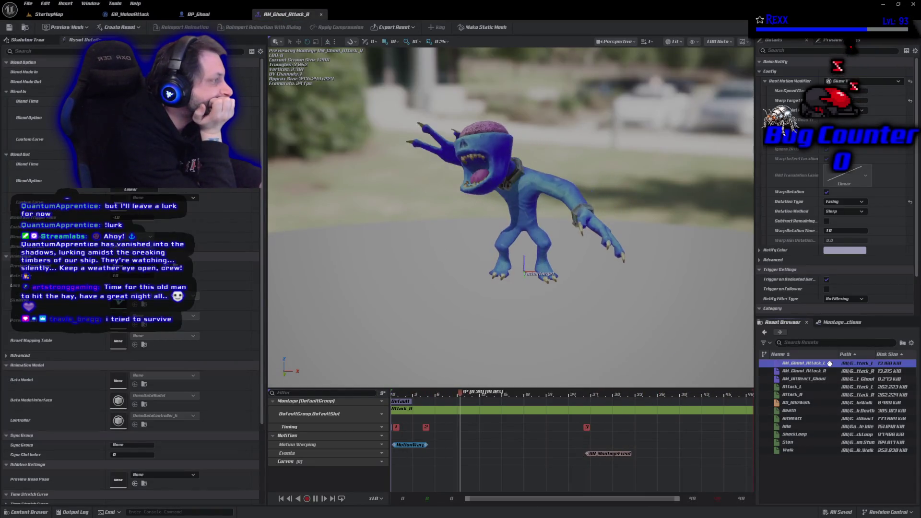
Set the Motion Warping notify's Warp Target Name to FacingTarget in AM_Ghoul_Attack_L and save
left_click(414, 447)
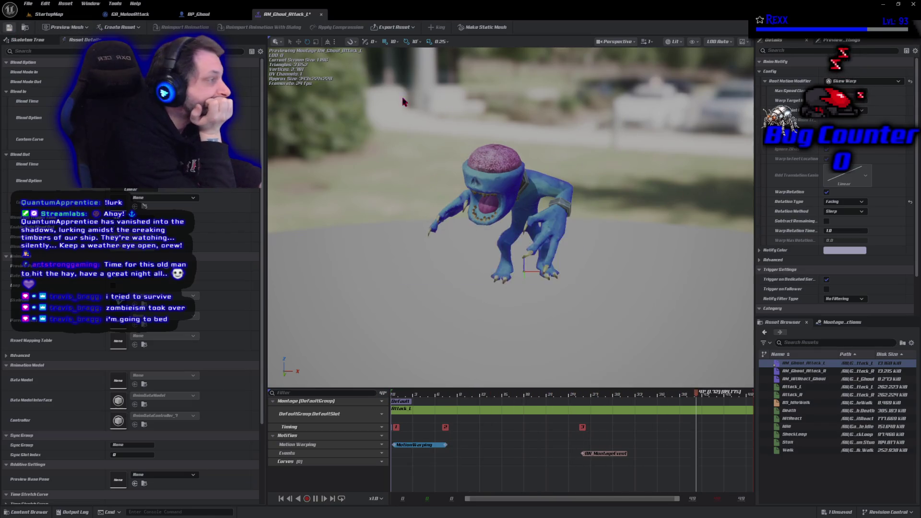
key("ctrl+s")
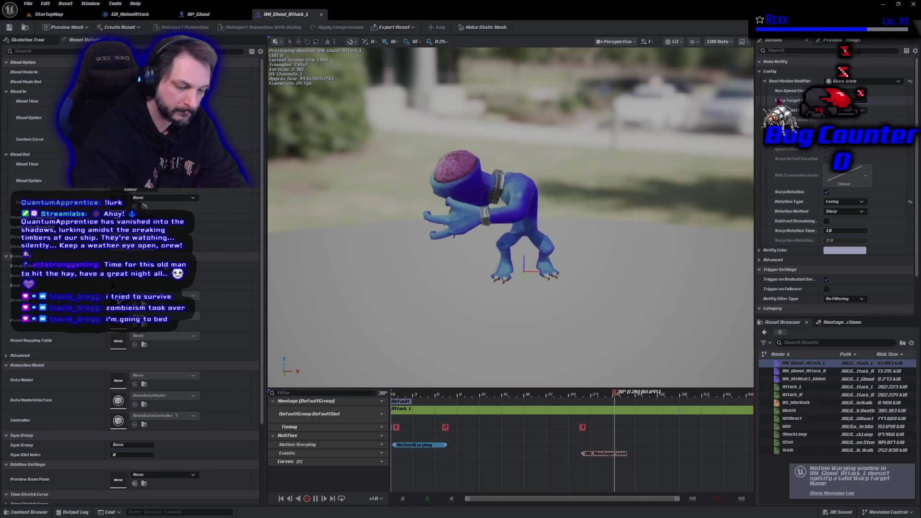
key("Return")
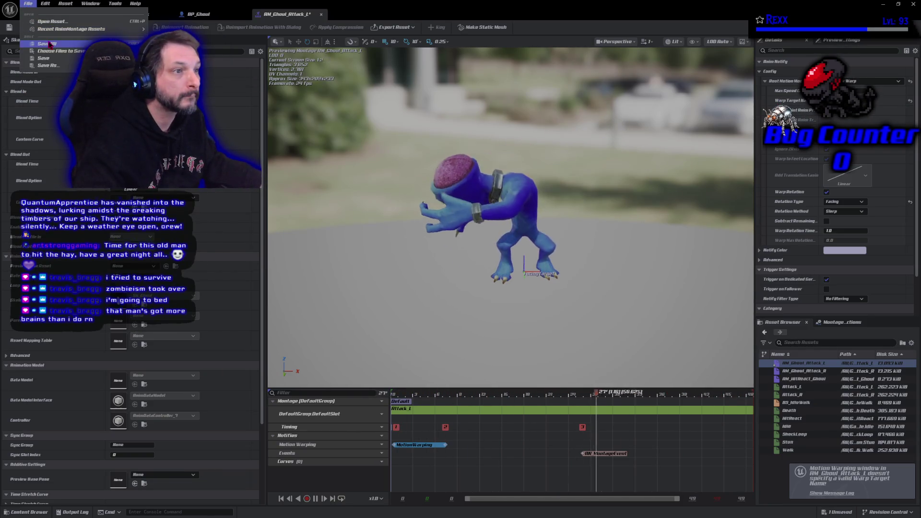
key("ctrl+s")
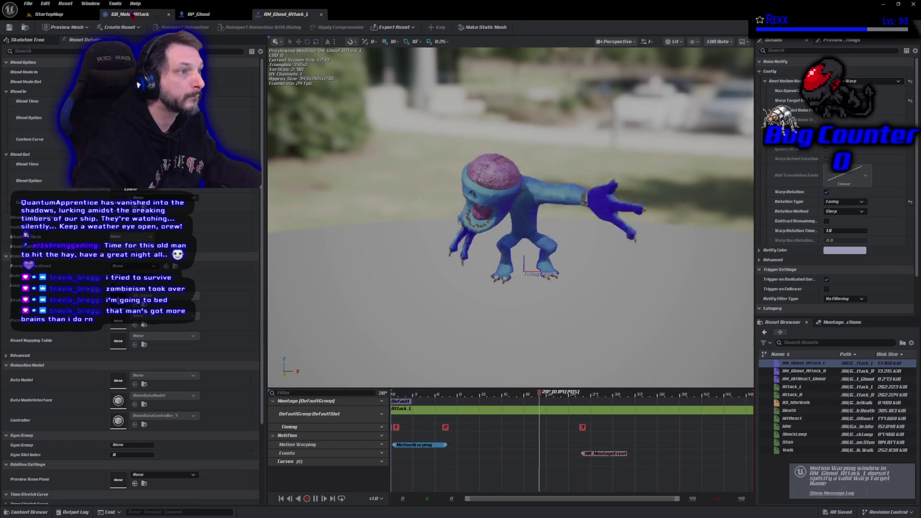
left_click(129, 14)
left_click(197, 15)
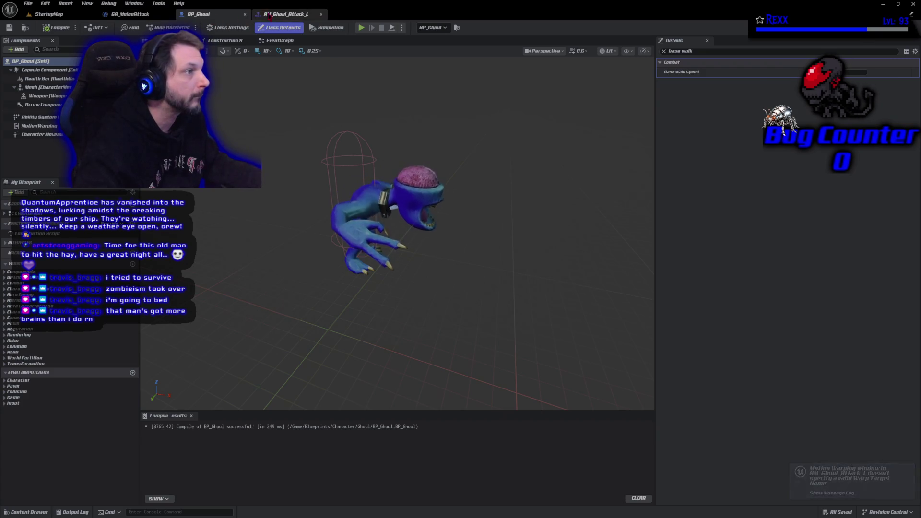
left_click(285, 15)
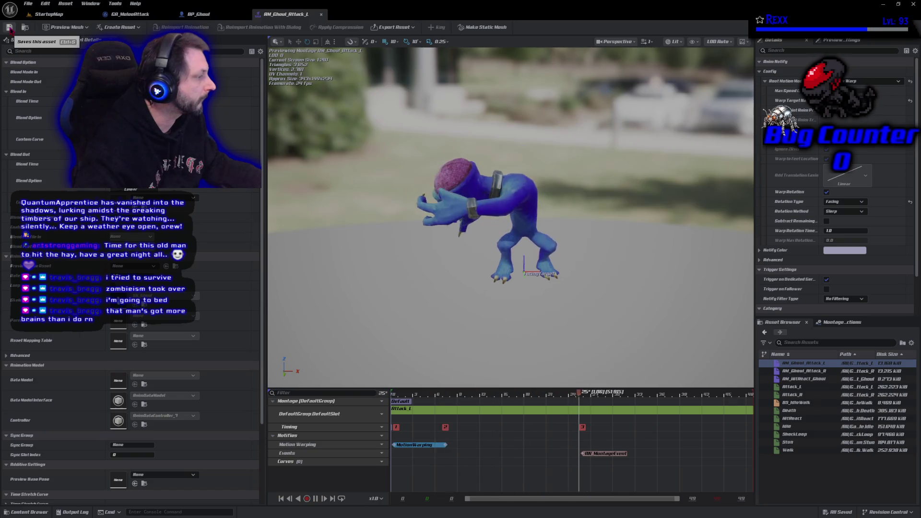
left_click(49, 16)
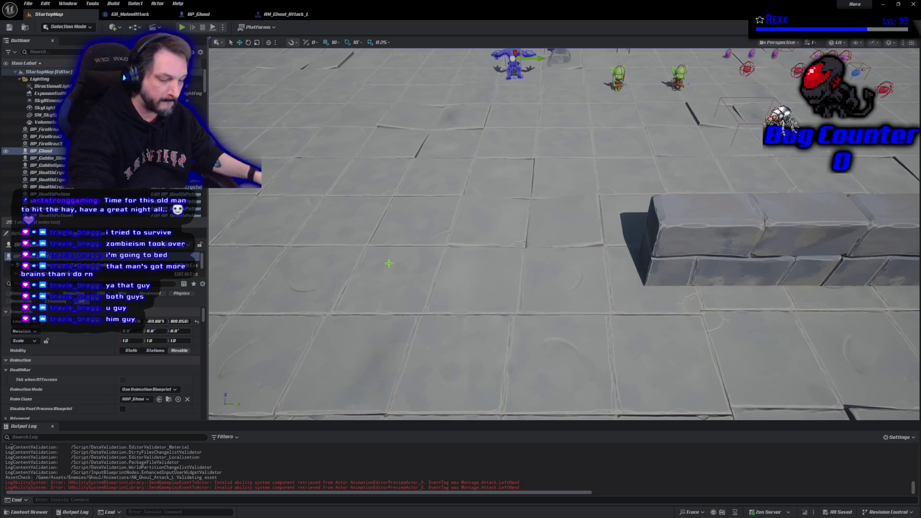
Play-test StartupMap by running the character toward the enemies, then stop and return to BP_Ghoul
mouse_move(621, 297)
left_mouse_down()
mouse_move(615, 213)
mouse_move(610, 291)
left_mouse_up()
left_click(183, 28)
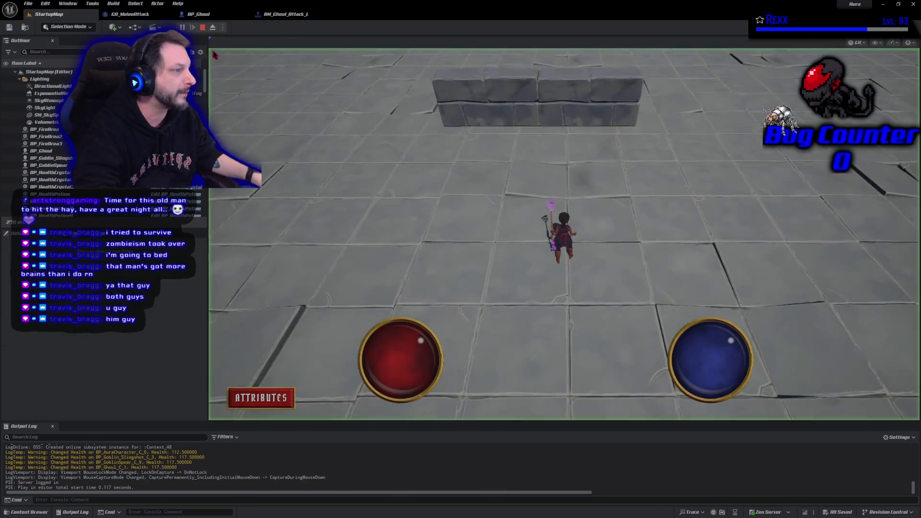
left_click(351, 136)
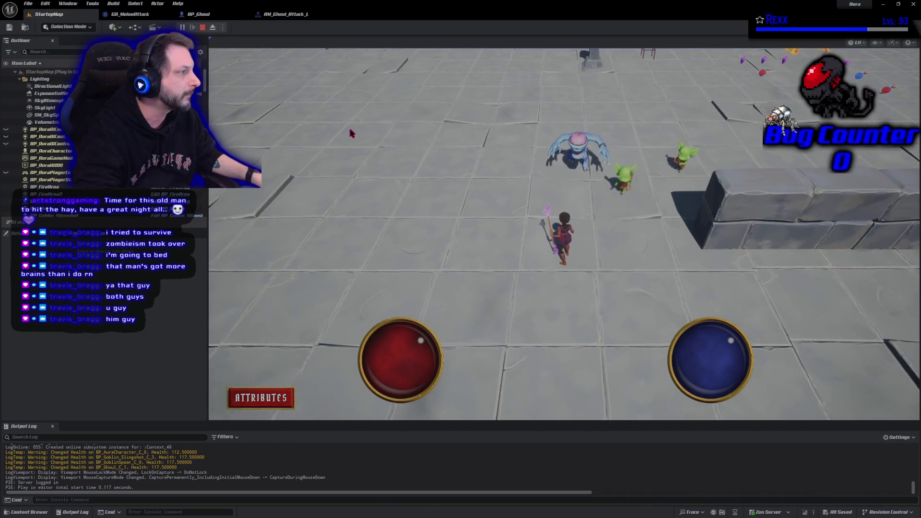
left_click(202, 27)
left_click(232, 15)
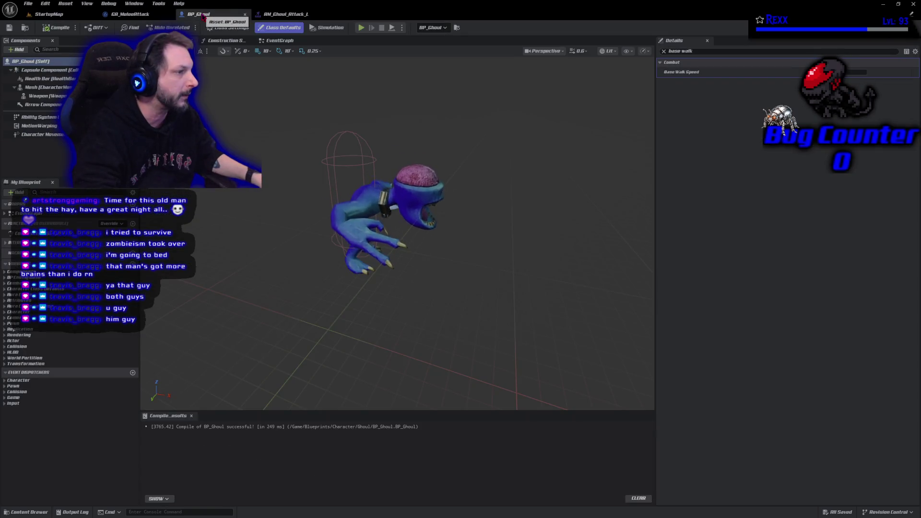
Drag BP_Ghoul's Base Walk Speed to a new value, save it, and bring up AM_Ghoul_Attack_L
left_click_drag(857, 72, 848, 72)
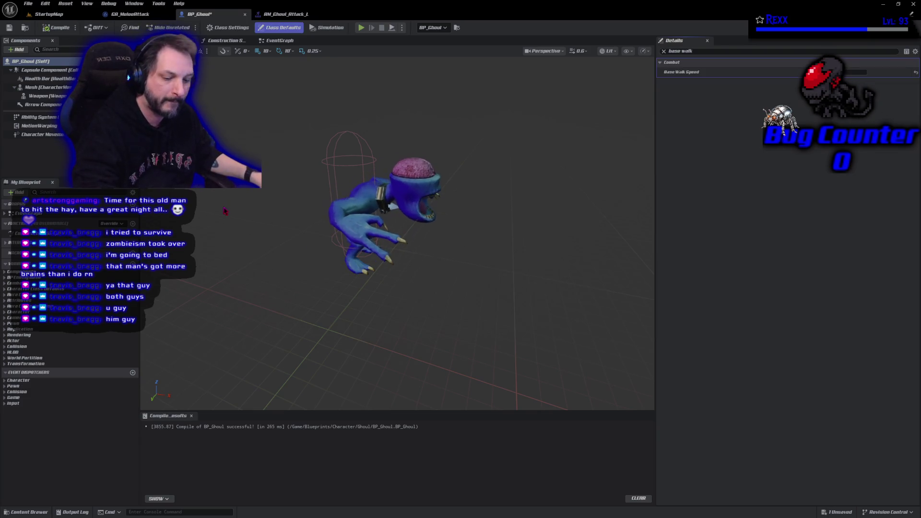
key("ctrl+s")
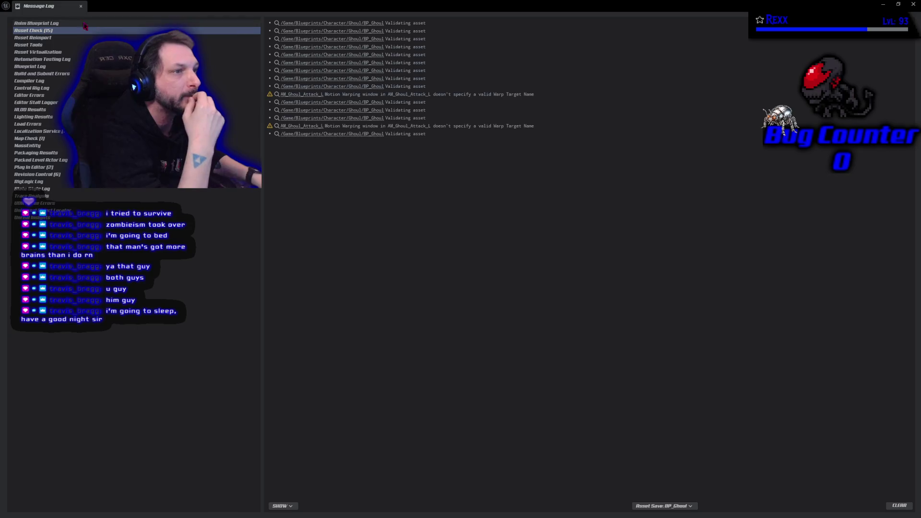
left_click(81, 7)
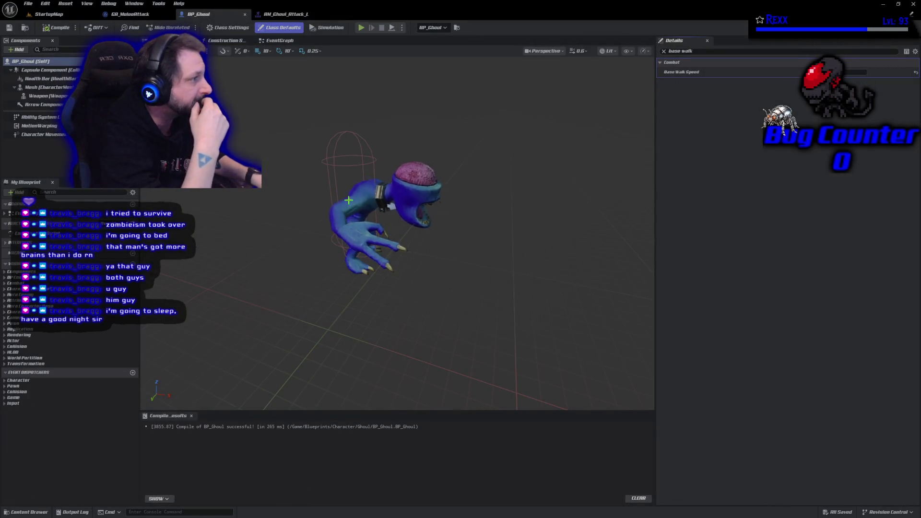
left_click(286, 14)
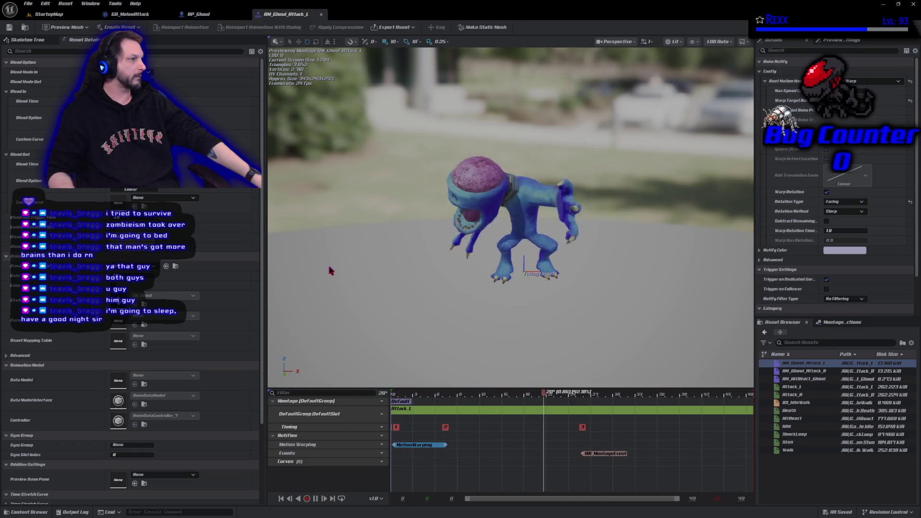
Save BP_Ghoul and review the AM_Ghoul_Attack_L Motion Warping warning in the Message Log
left_click(130, 17)
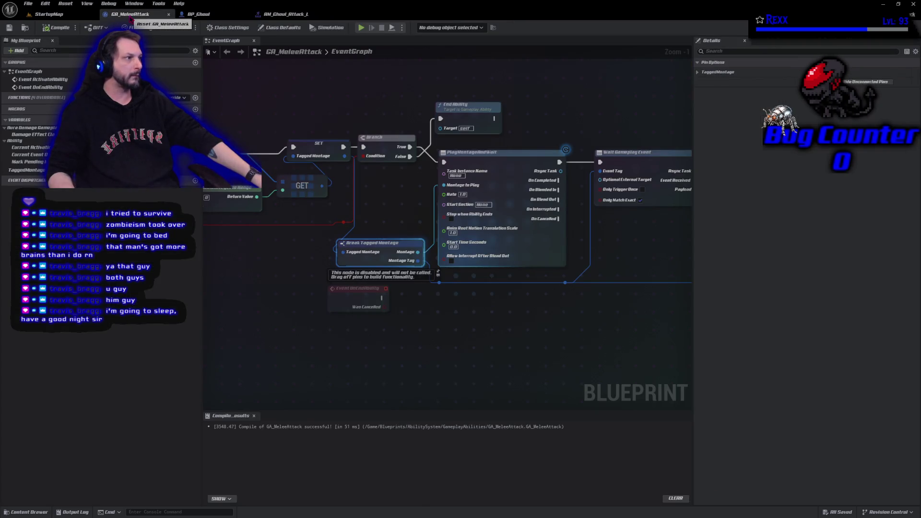
left_click(198, 14)
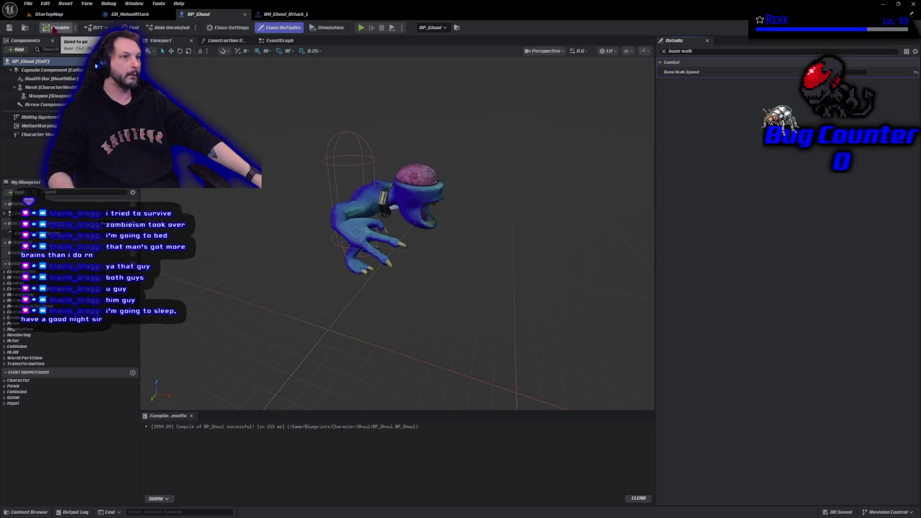
left_click(10, 27)
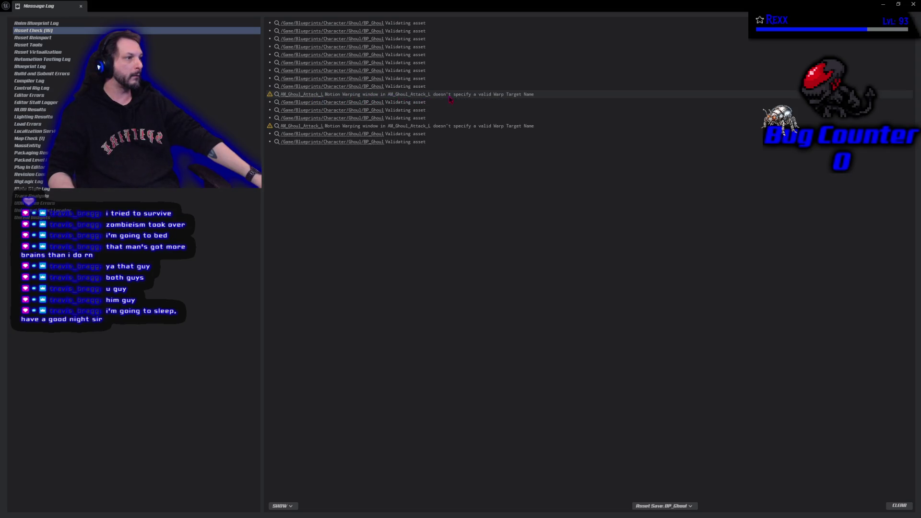
left_click(517, 99)
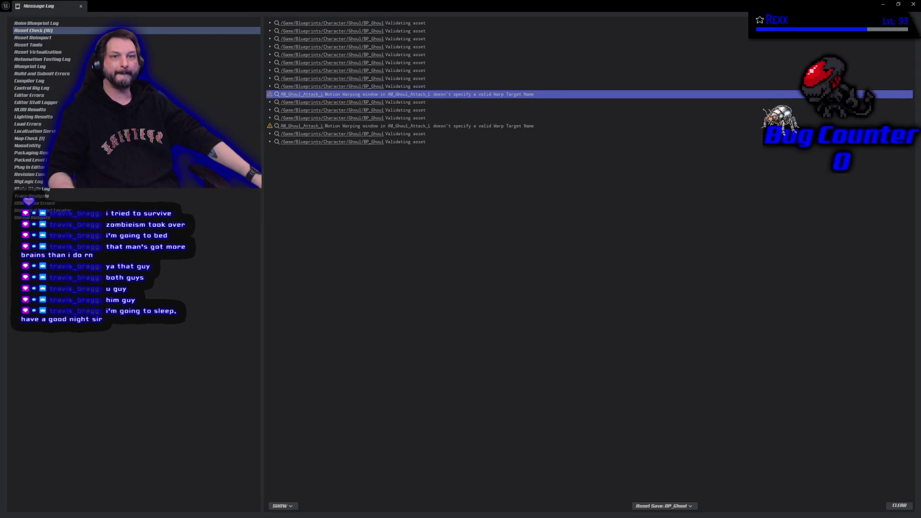
left_click(81, 6)
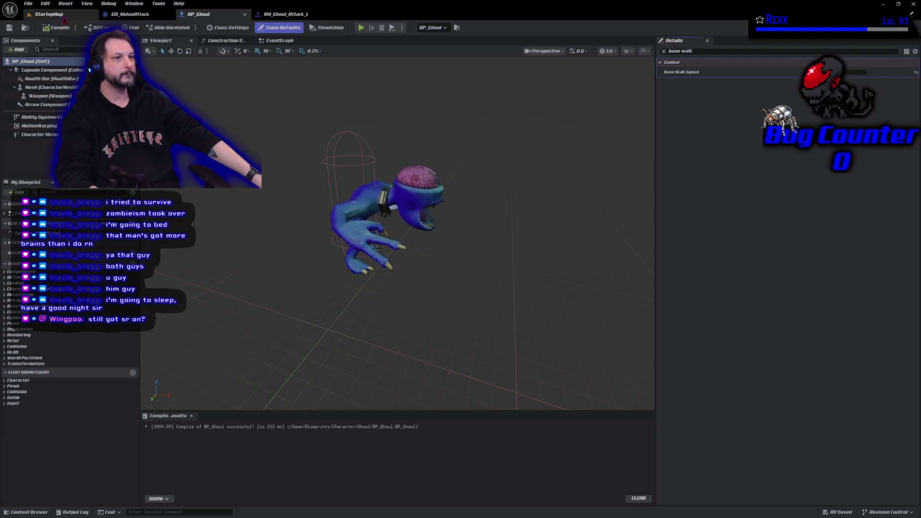
Play StartupMap, move the character up the floor toward the ghoul, and stop once it attacks
left_click(48, 14)
left_click(182, 28)
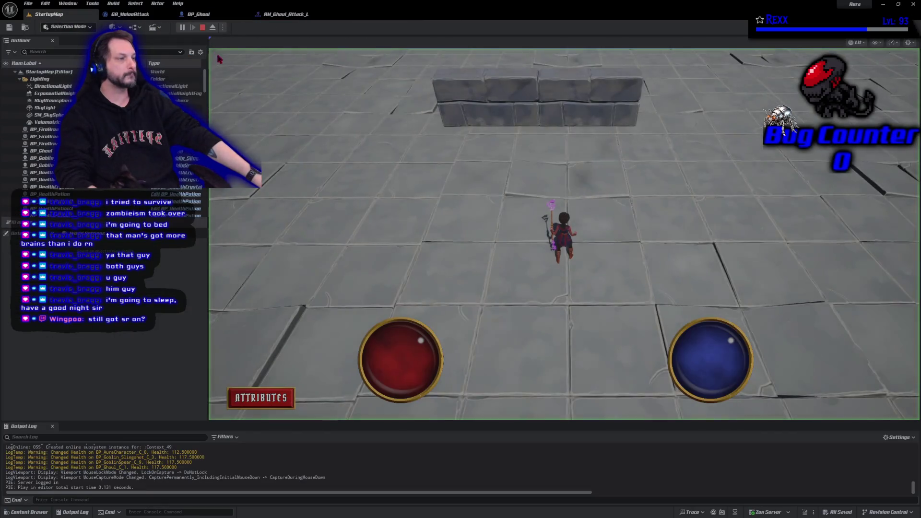
left_click(356, 129)
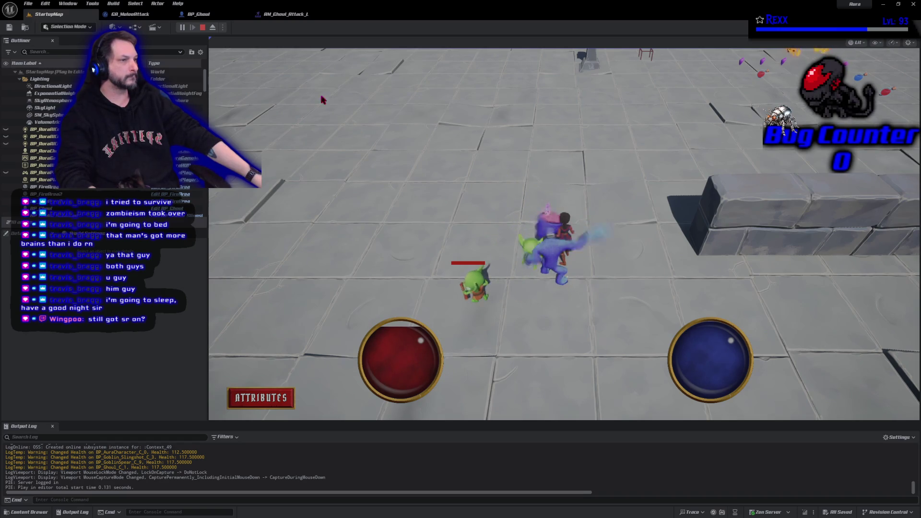
left_click(203, 28)
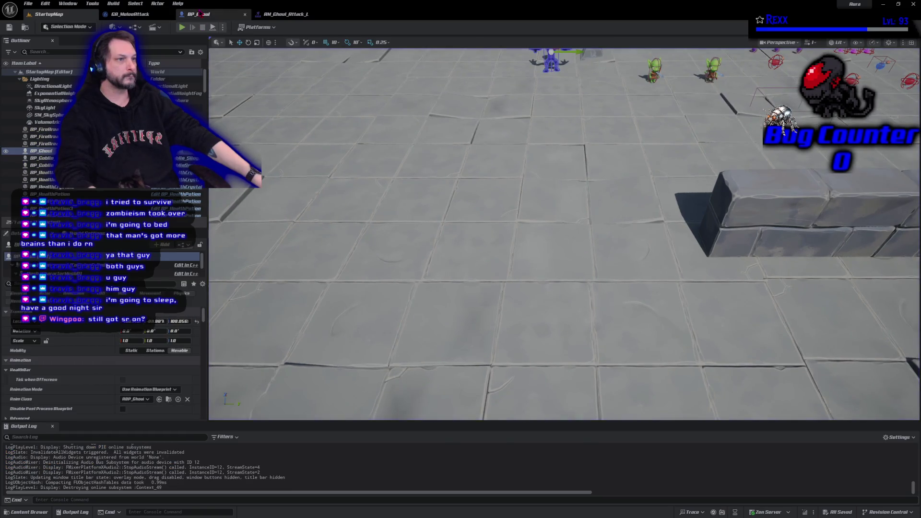
Compile BP_Ghoul and use File > Save All to save every modified asset
left_click(198, 14)
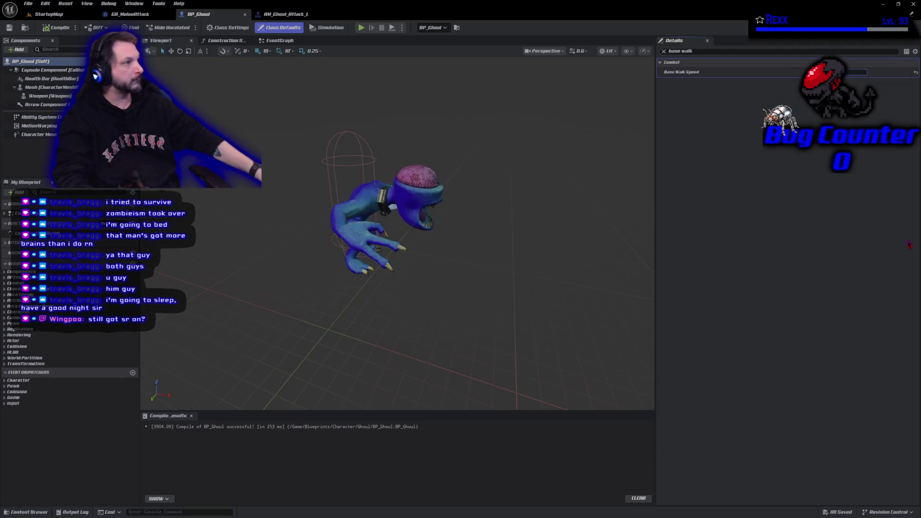
left_click(56, 30)
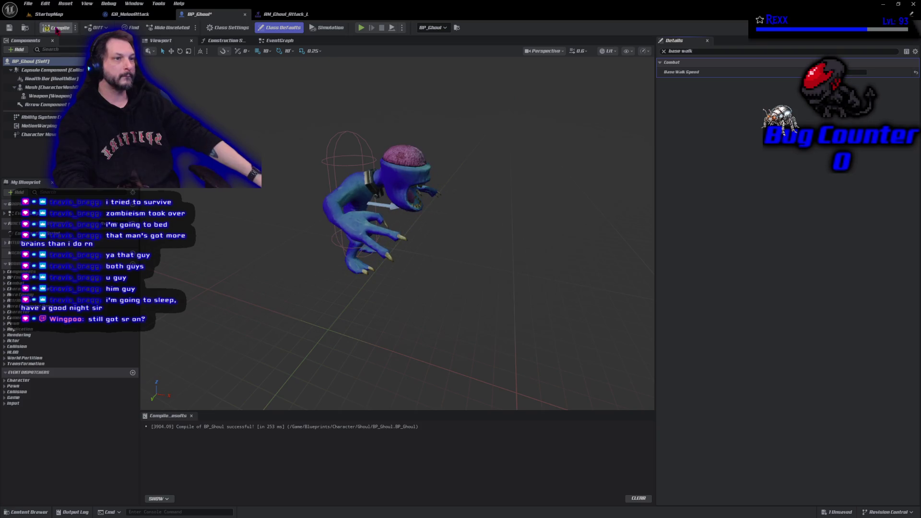
left_click(28, 3)
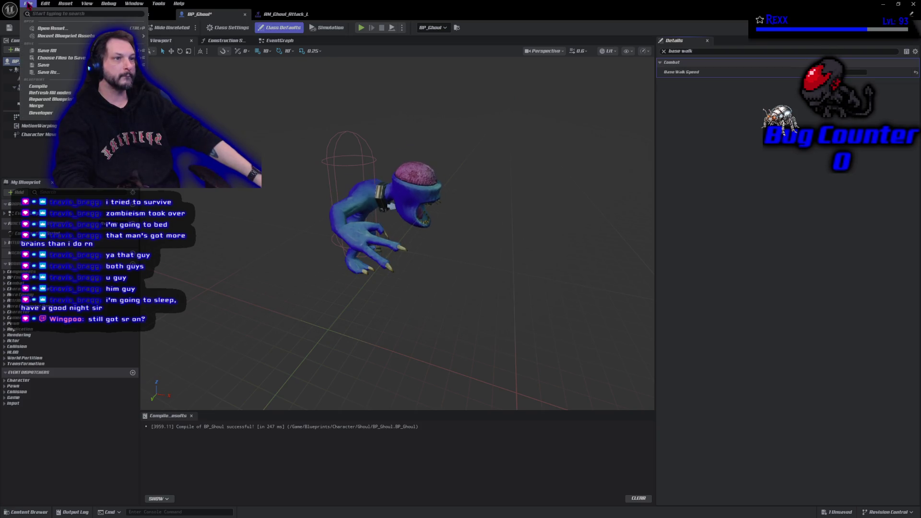
left_click(57, 51)
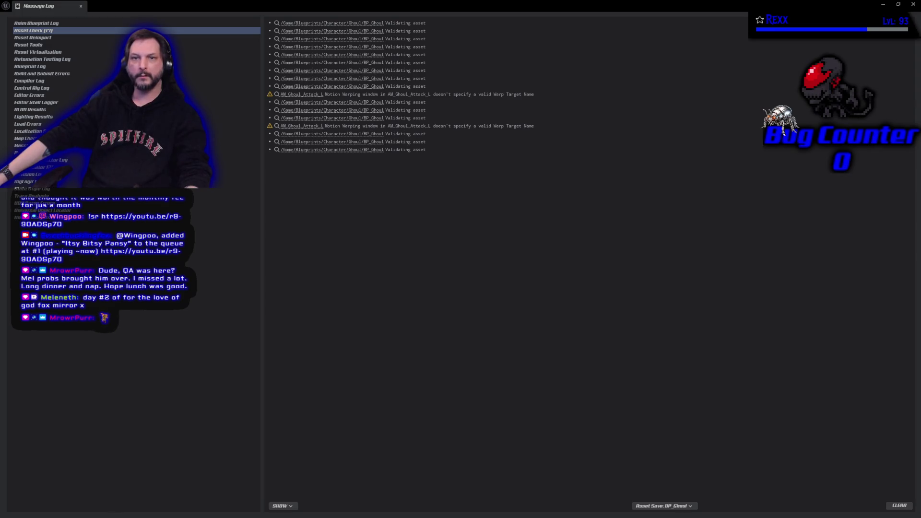
Close the Message Log and start Play In Editor with Alt+P
left_click(81, 6)
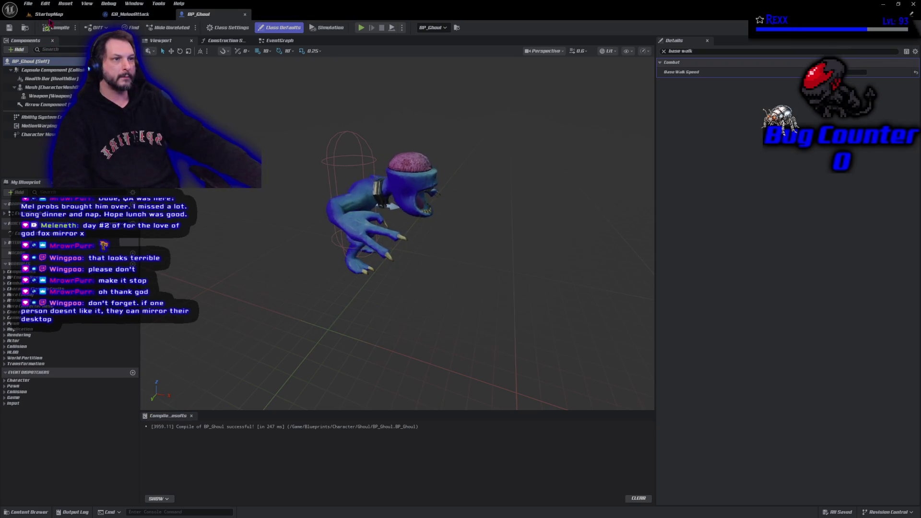
key("alt+p")
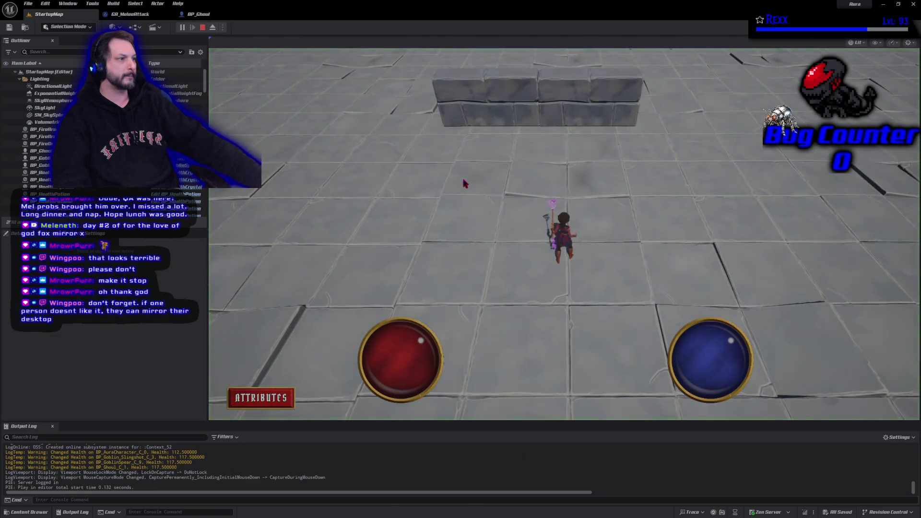
Run the character up to the ghoul and away again, then stop and return to BP_Ghoul
left_click(370, 114)
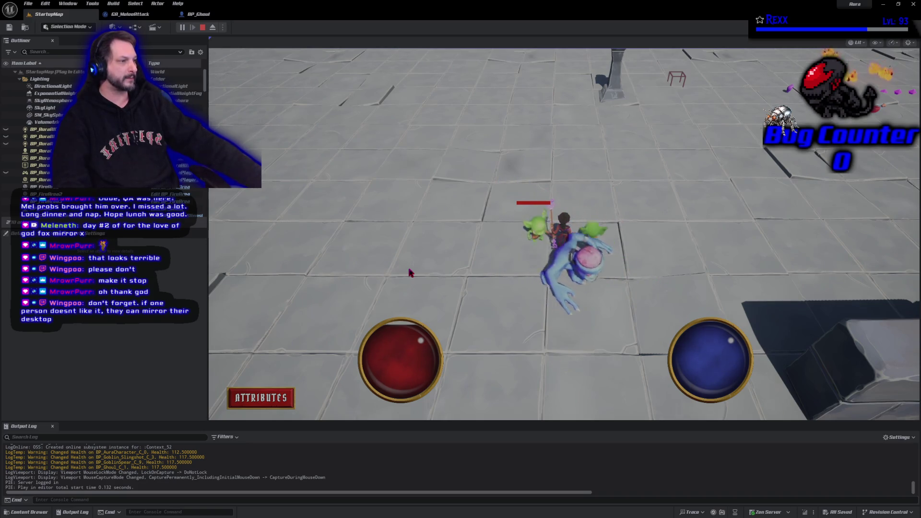
left_click(524, 384)
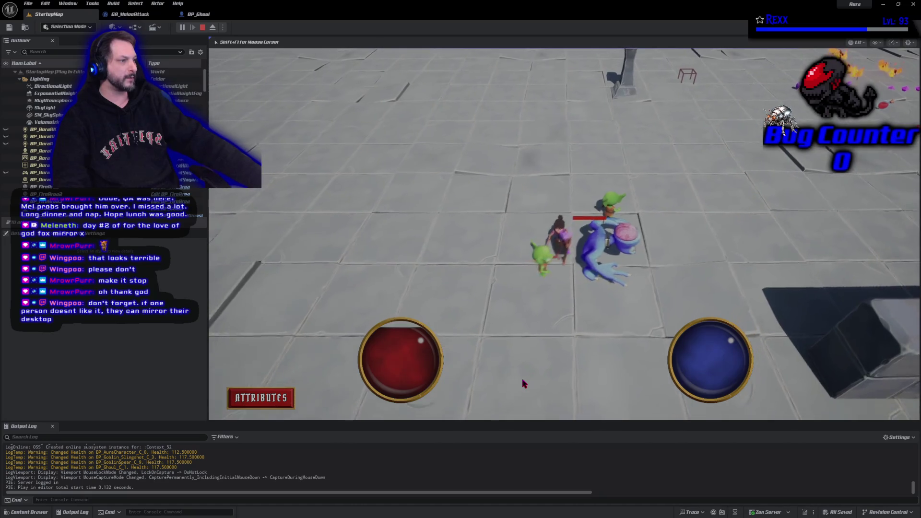
left_click(532, 391)
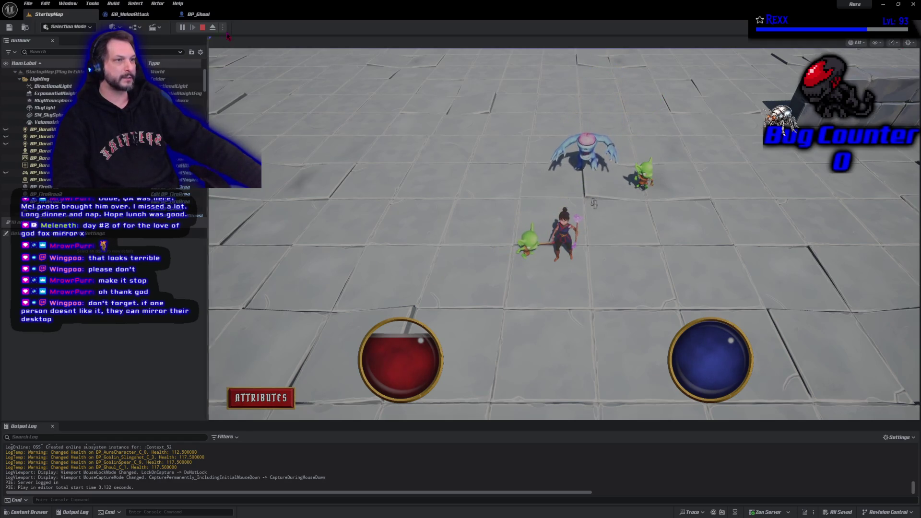
left_click(203, 27)
left_click(198, 16)
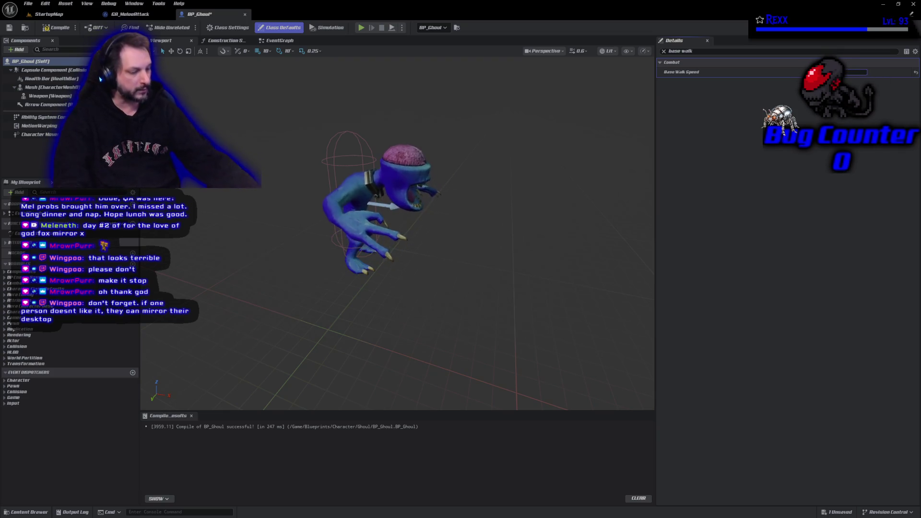
Commit the new Base Walk Speed, compile BP_Ghoul, and Save All modified assets
left_click(377, 133)
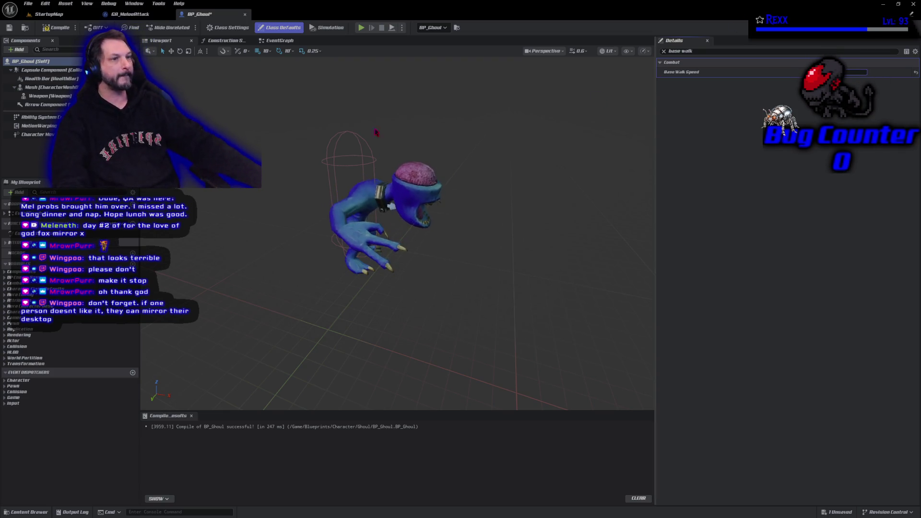
left_click(57, 28)
left_click(28, 3)
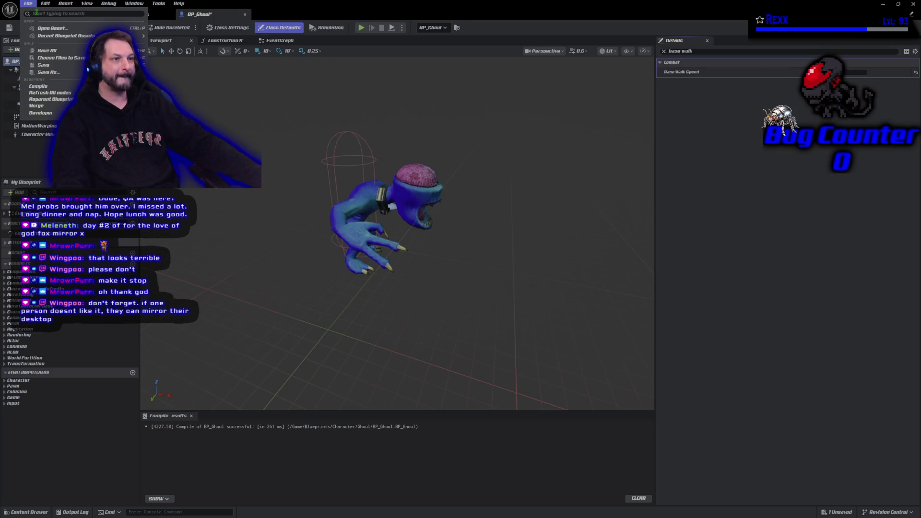
left_click(38, 51)
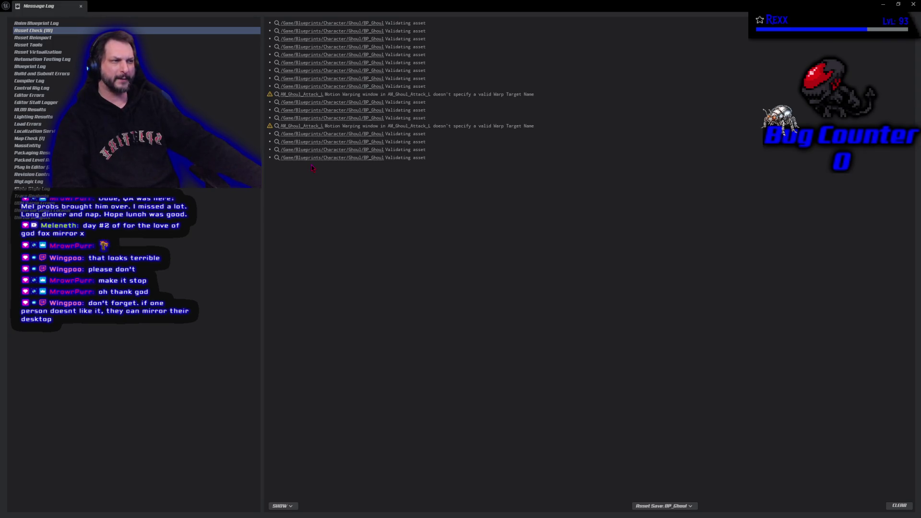
left_click(81, 6)
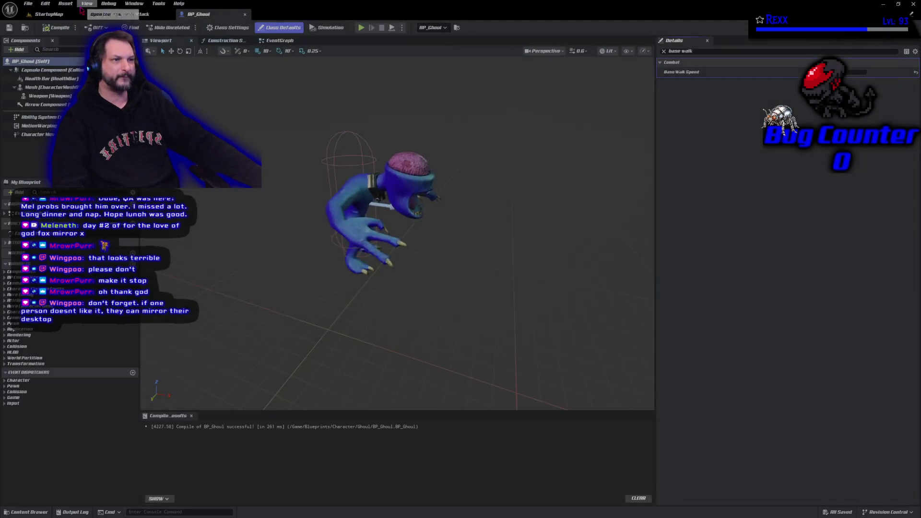
Search Details for 'motion', 'warp', 'name' and 'ta', clear the search, then select the MotionWarping component
left_click(701, 51)
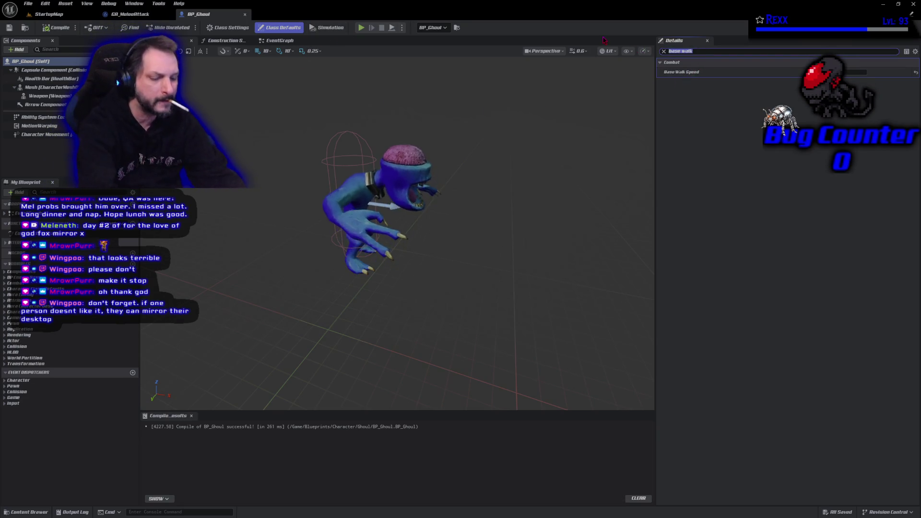
type("motion")
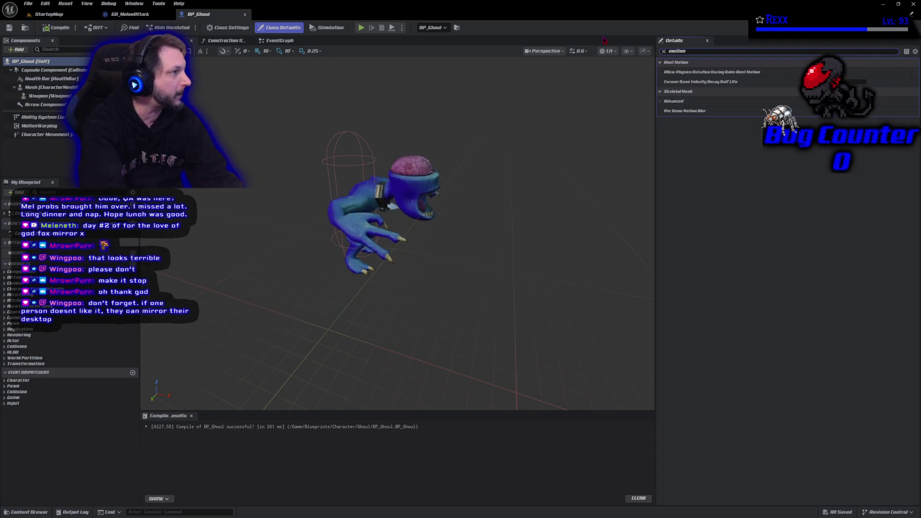
key("BackSpace")
key("BackSpace")
key("BackSpace")
type("warp")
key("BackSpace")
key("BackSpace")
key("BackSpace")
type("name")
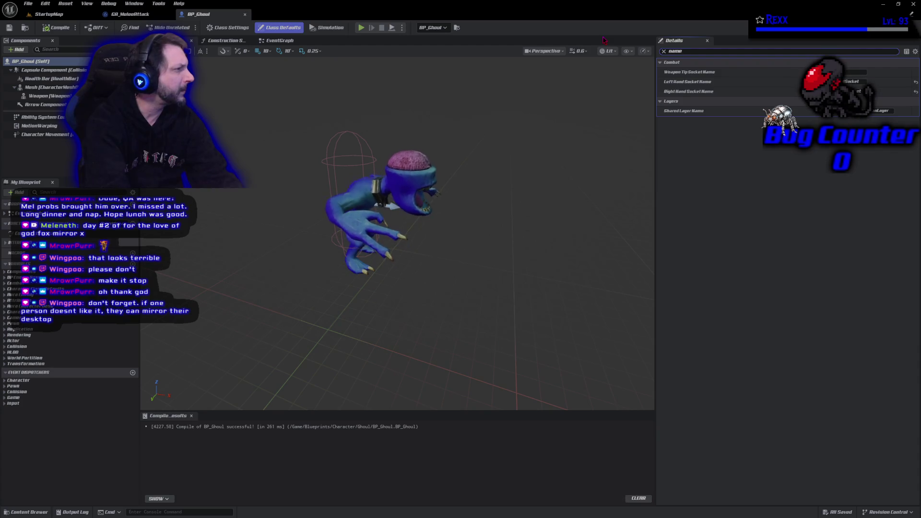
key("BackSpace")
key("BackSpace")
key("BackSpace")
type("target")
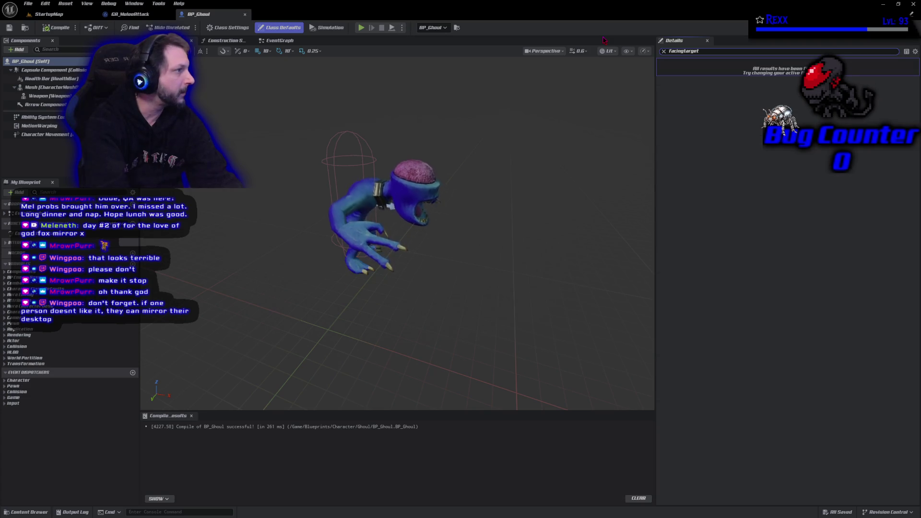
key("BackSpace")
key("BackSpace")
key("BackSpace")
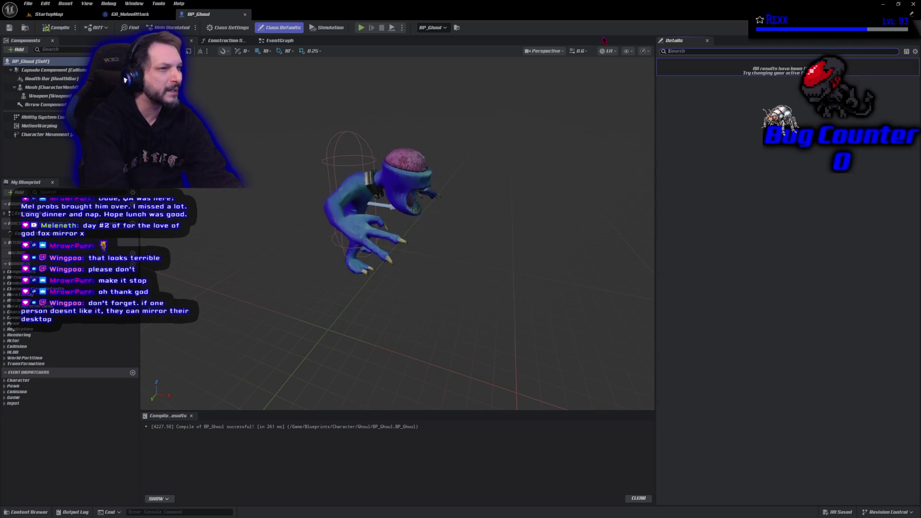
left_click(51, 127)
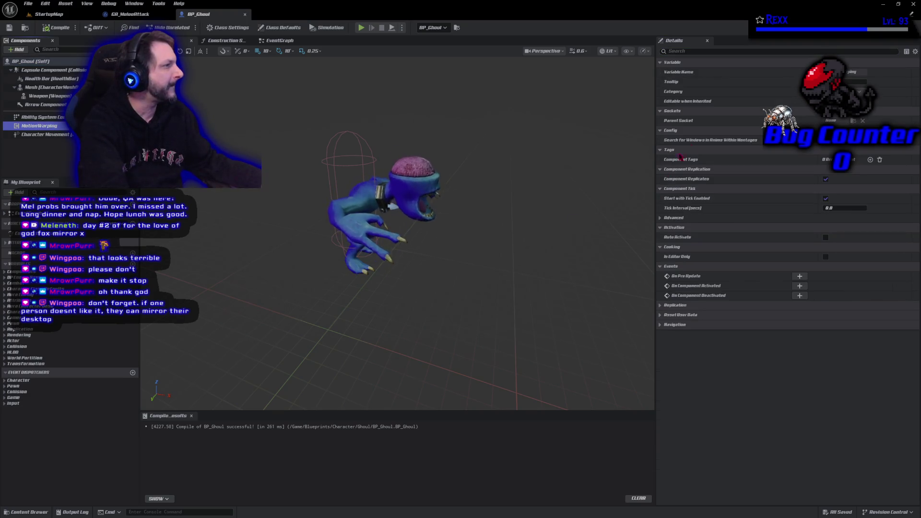
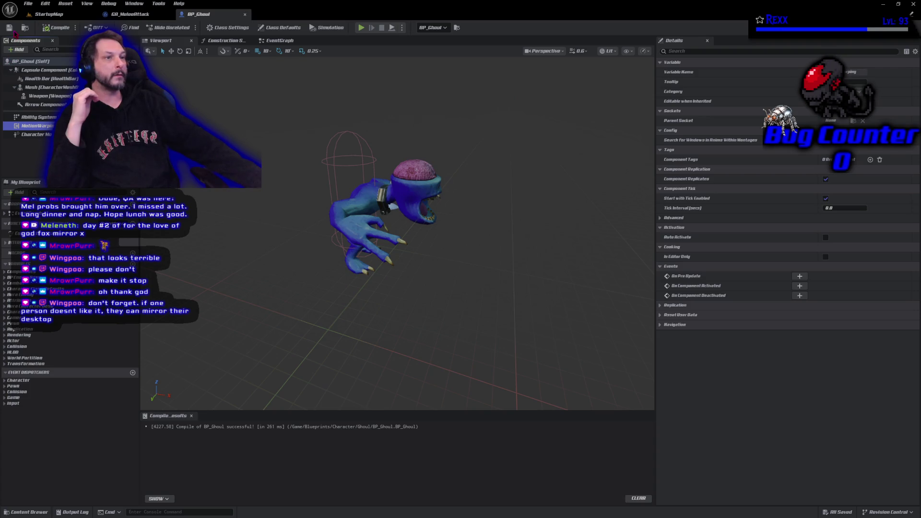
Save BP_Ghoul, open AM_Ghoul_Attack_1 from the warp-target warning, and close the extra panels
key("ctrl+s")
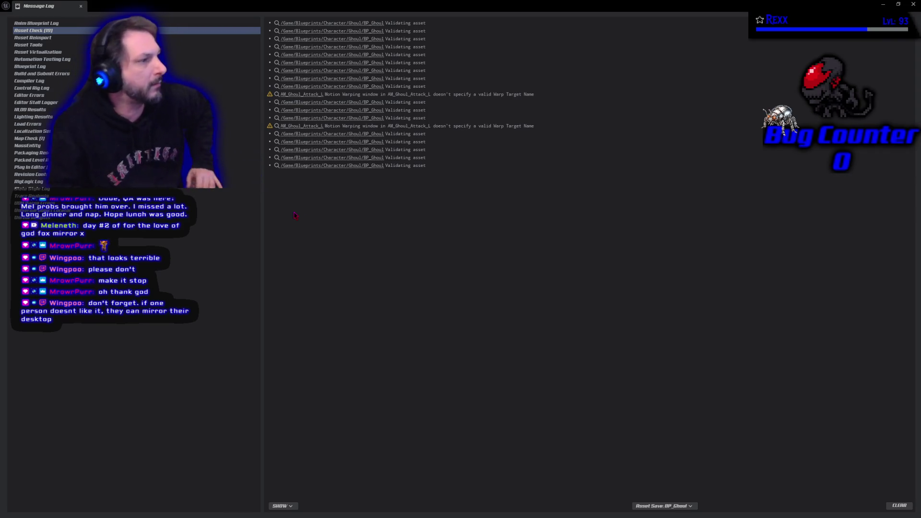
left_click(306, 95)
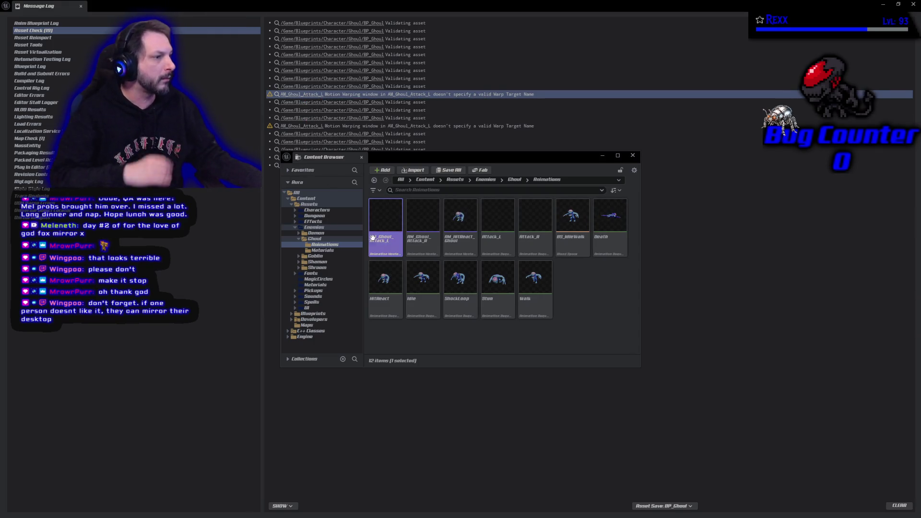
mouse_move(391, 230)
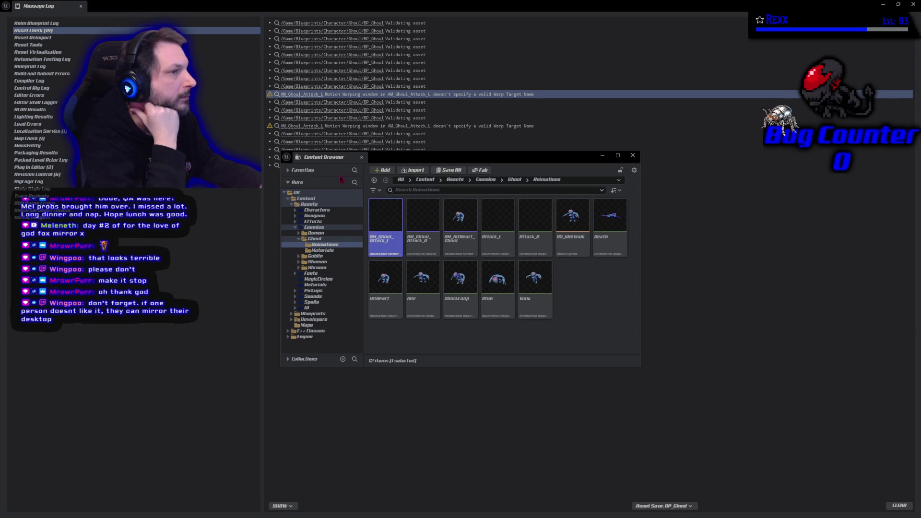
left_click(81, 6)
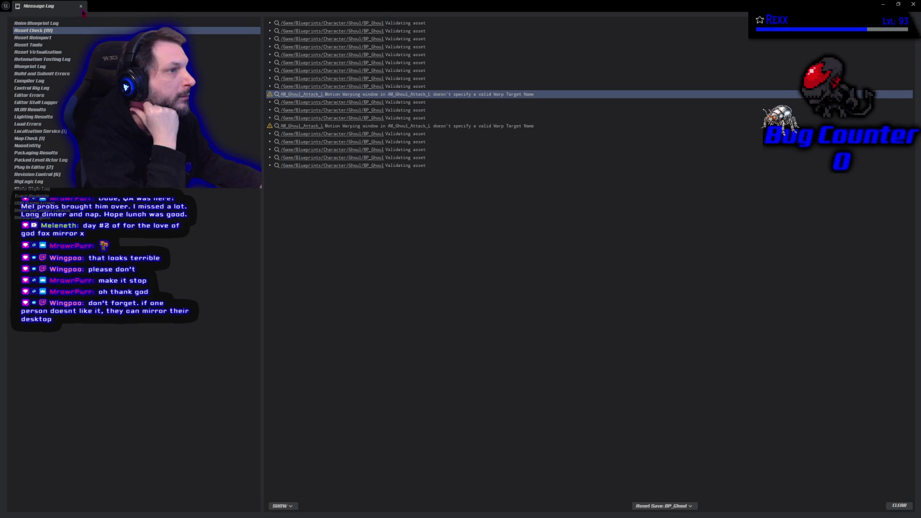
left_click(362, 158)
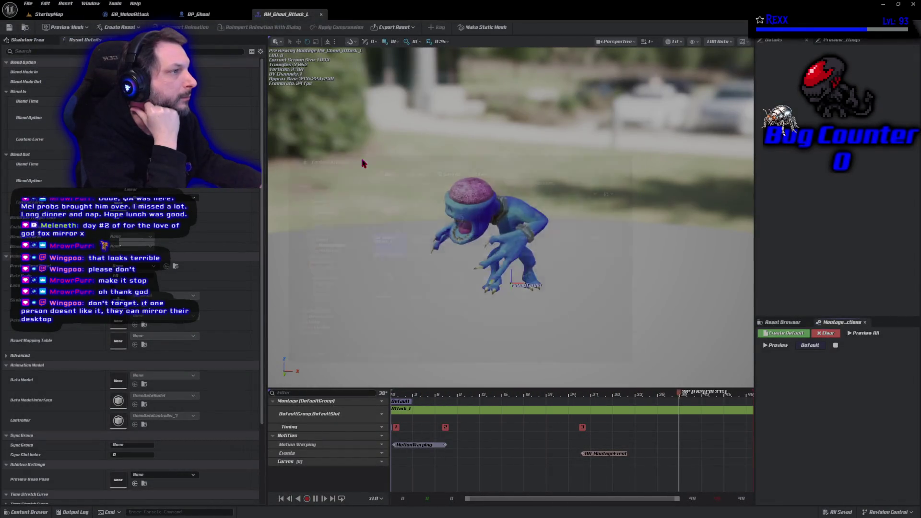
Select the montage's MotionWarping notify and widen the Details panel to read its settings
left_click(416, 447)
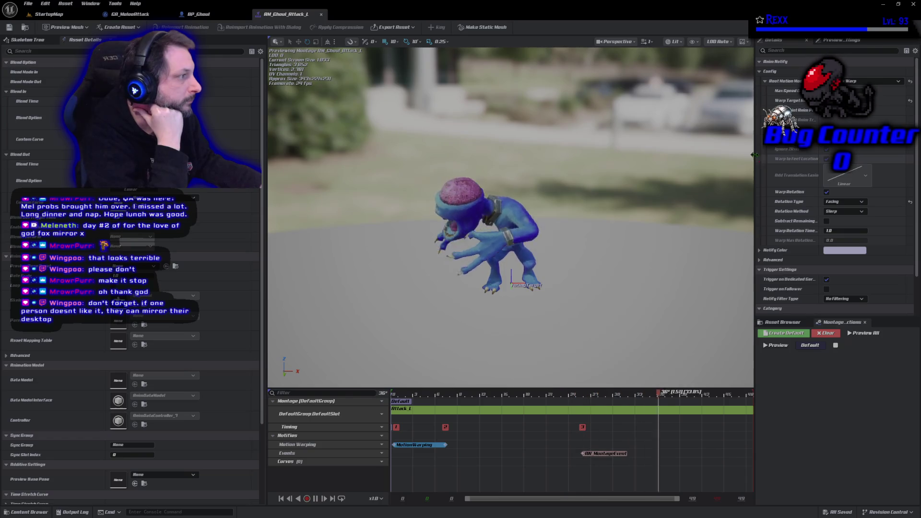
left_click_drag(755, 155, 718, 155)
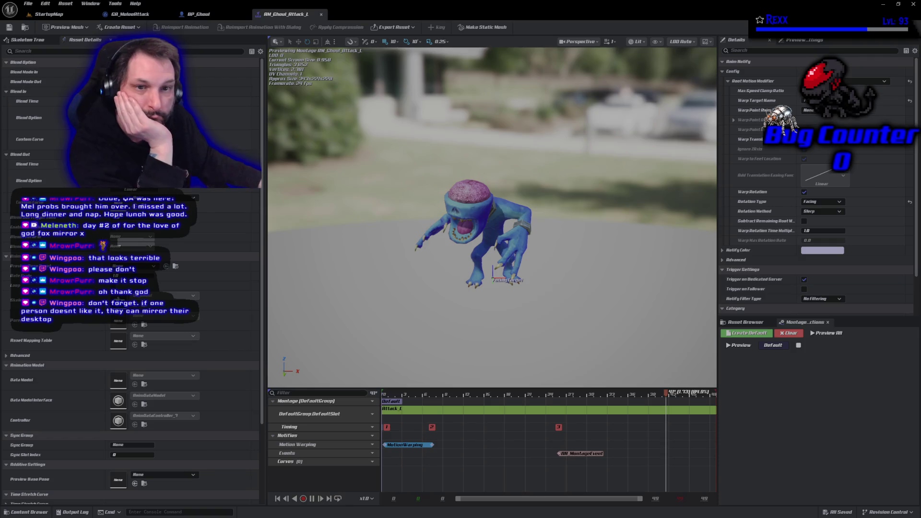
key("alt+Tab")
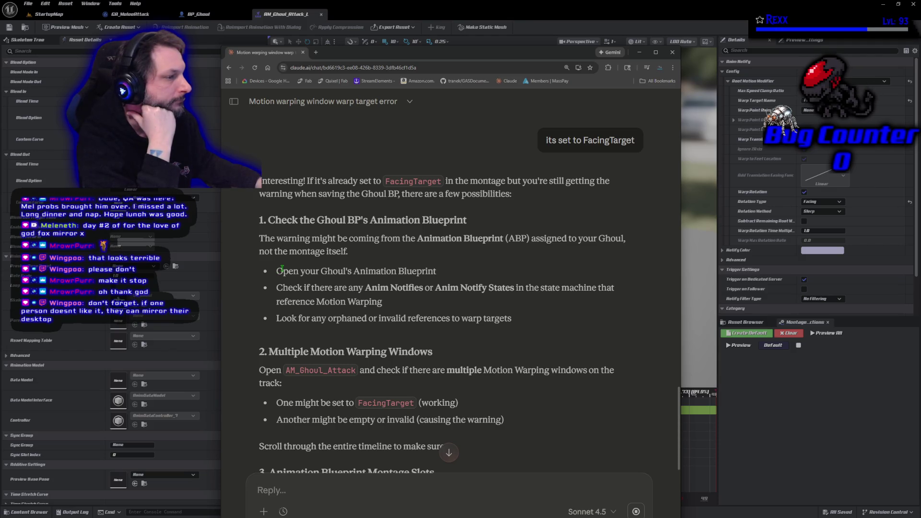
scroll(282, 269, "down", 1)
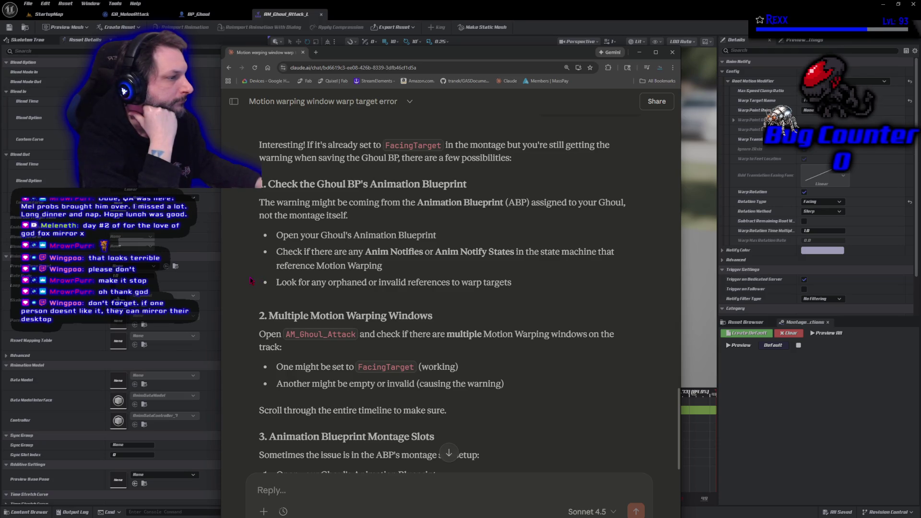
scroll(250, 281, "down", 3)
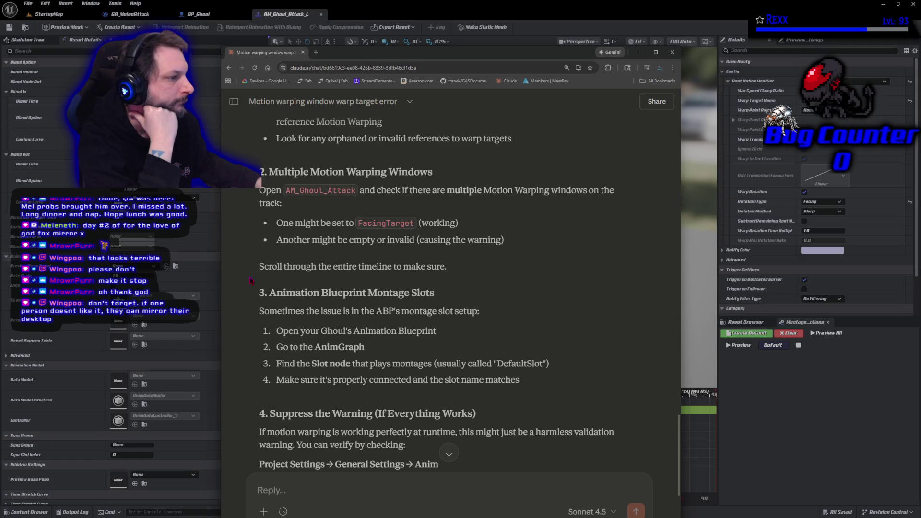
scroll(250, 281, "down", 2)
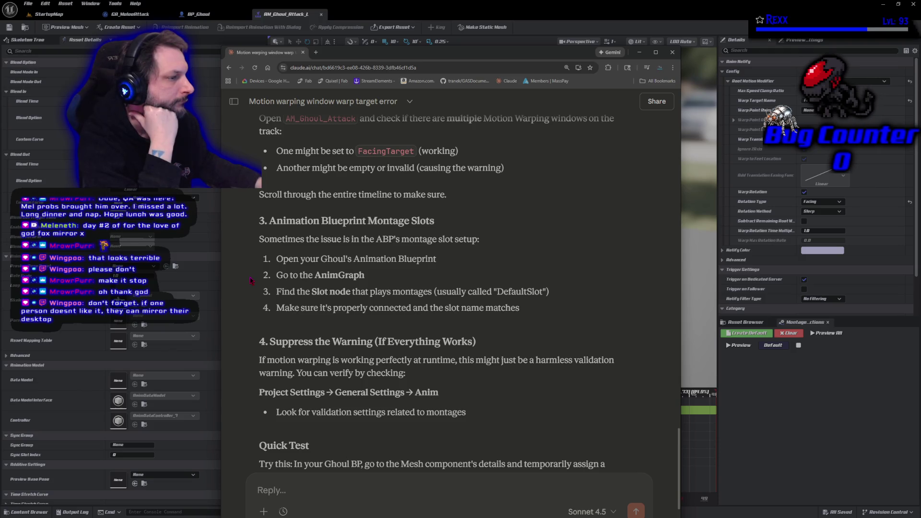
scroll(250, 281, "down", 1)
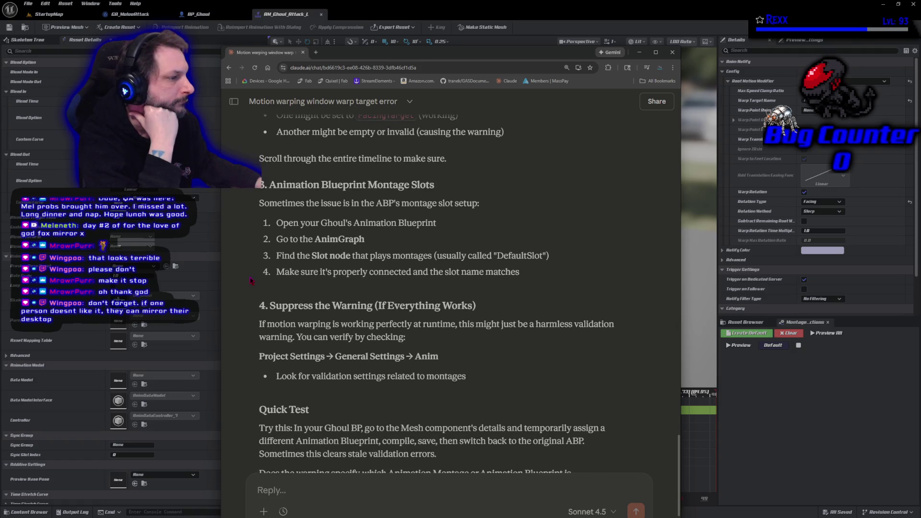
scroll(250, 281, "down", 1)
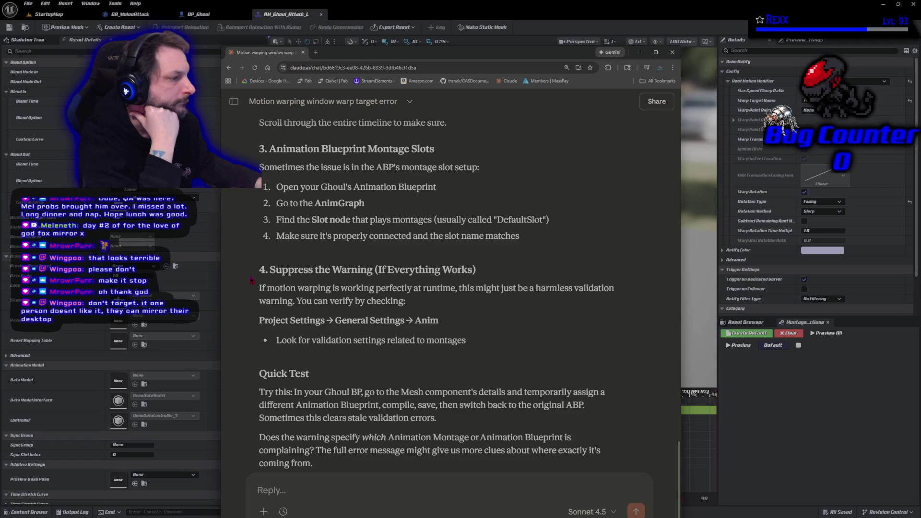
scroll(250, 281, "down", 3)
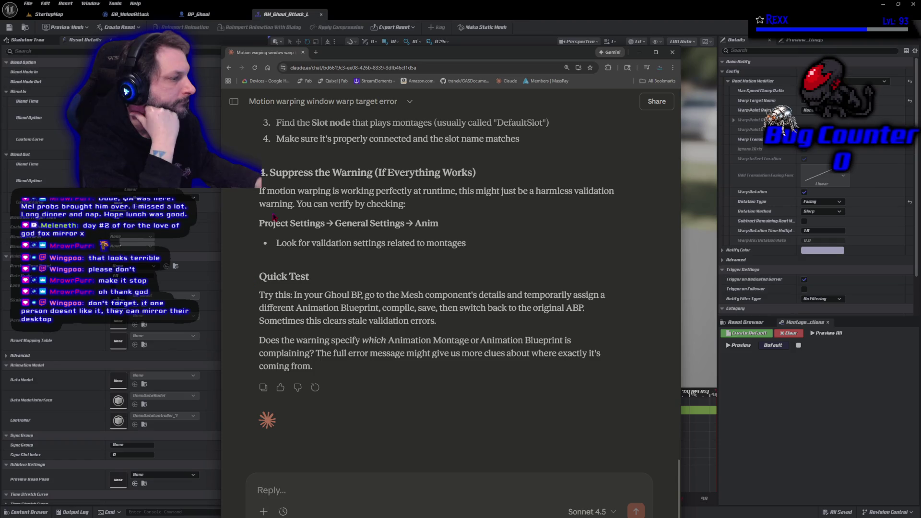
left_click(216, 15)
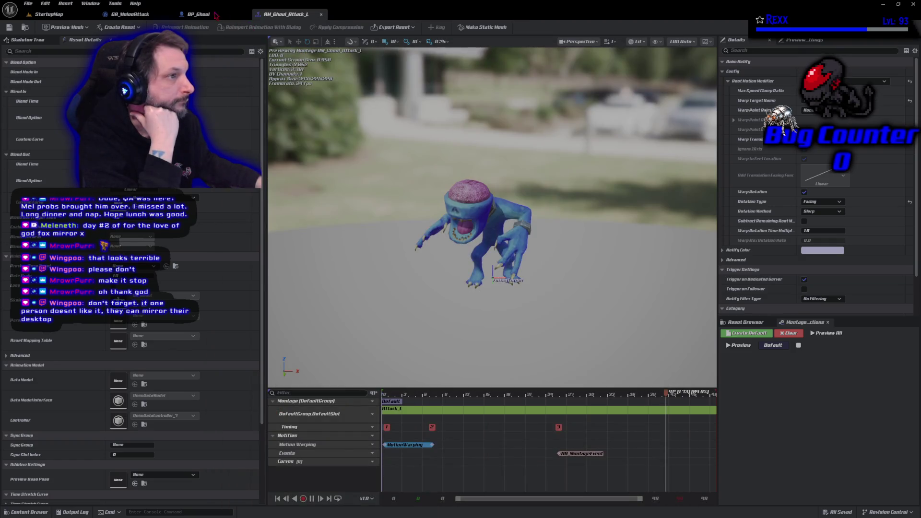
Set BP_Ghoul's mesh Anim Class to None, then compile and save
left_click(215, 14)
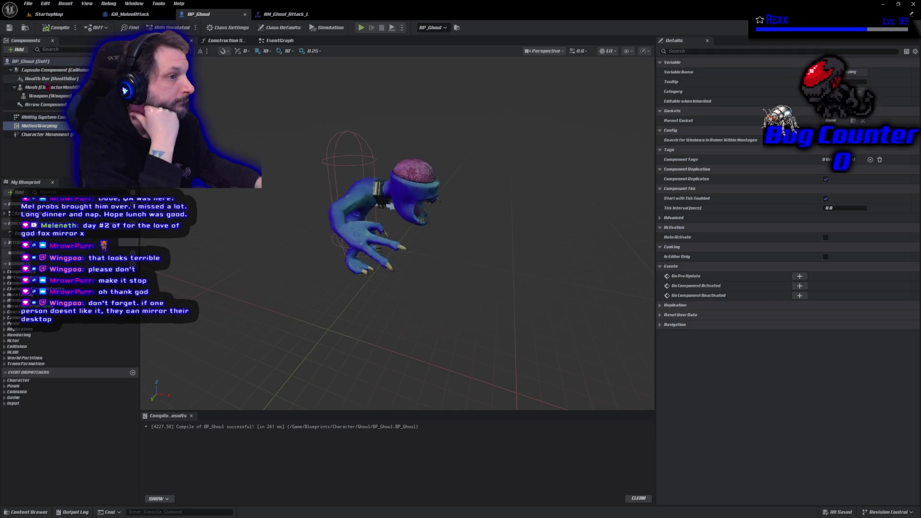
left_click(48, 87)
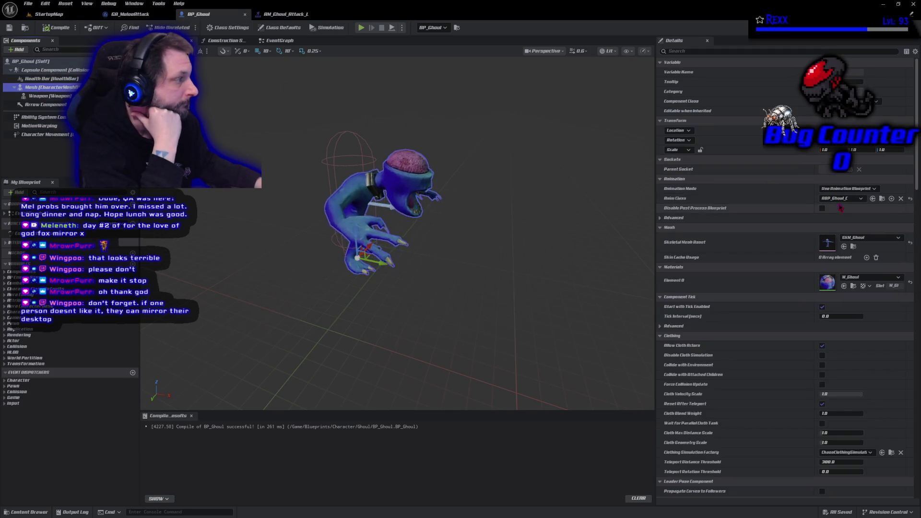
left_click(902, 199)
left_click(57, 27)
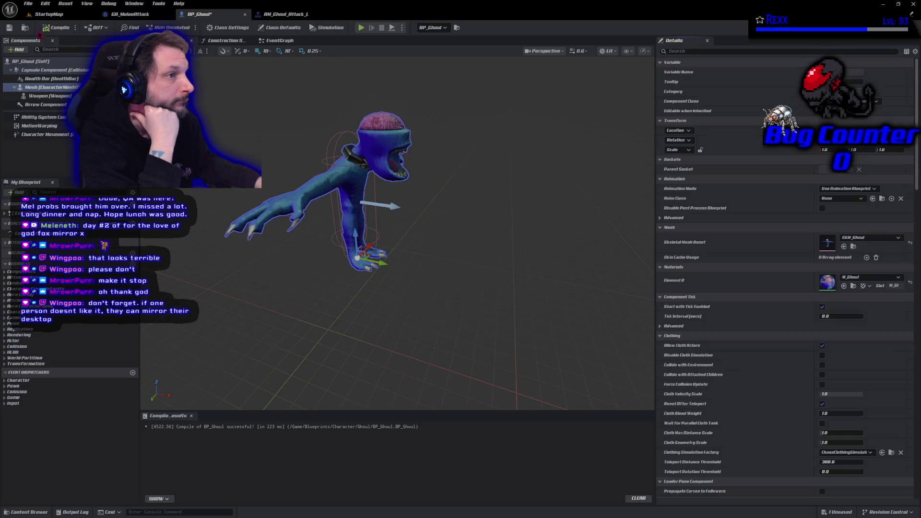
left_click(9, 27)
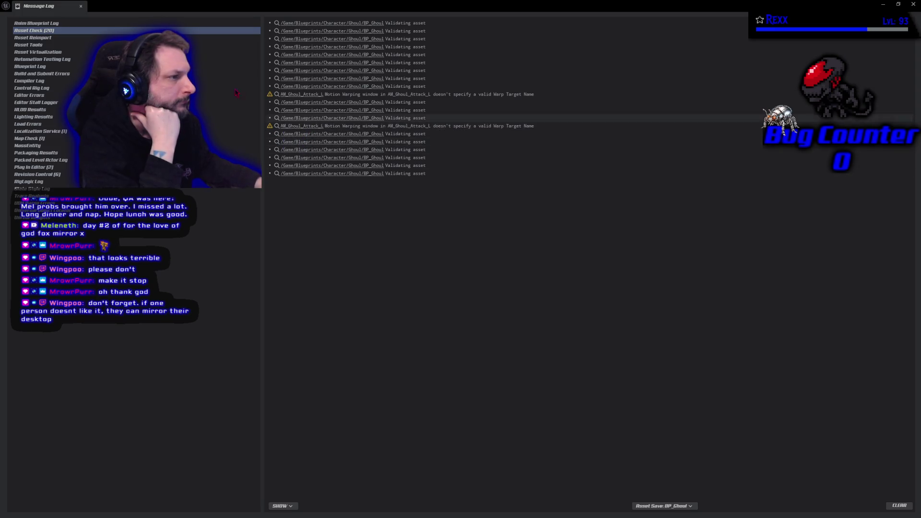
key("alt+Tab")
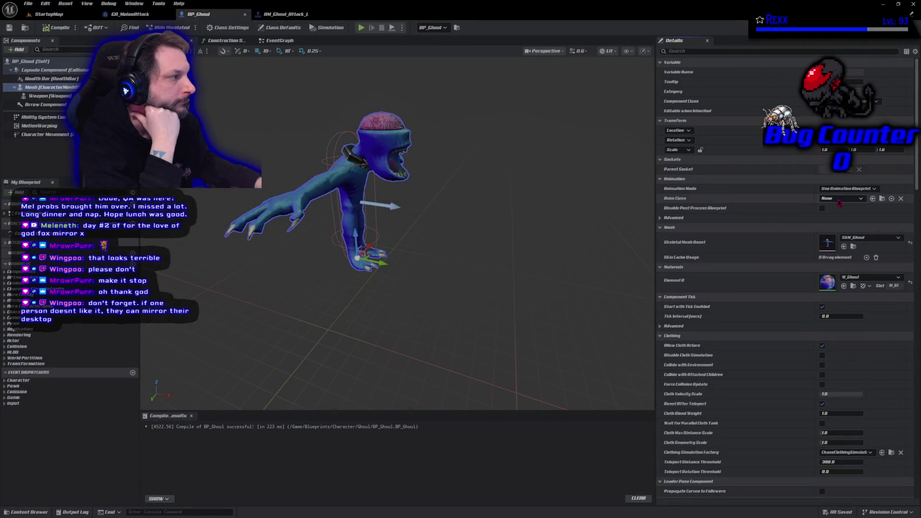
Restore the mesh Anim Class to ABP_Ghoul_C, then recompile and save BP_Ghoul
left_click(839, 199)
left_click(846, 237)
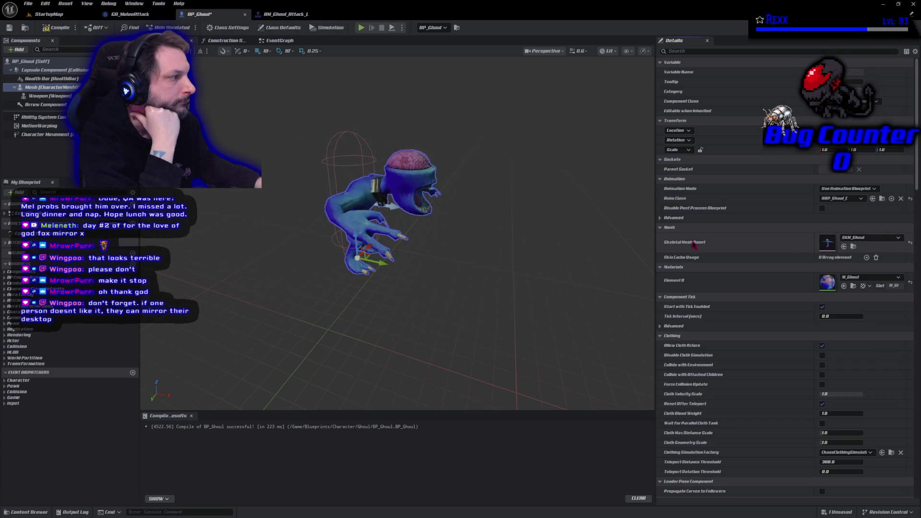
left_click(57, 27)
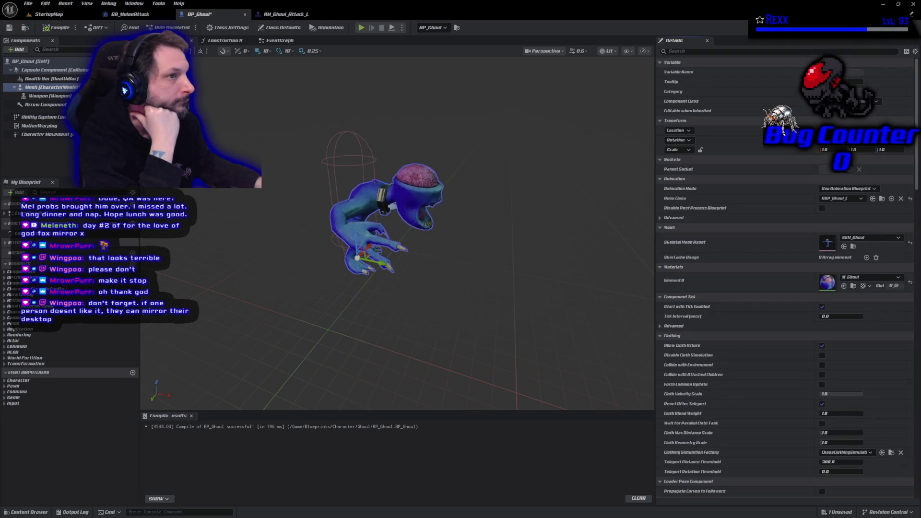
left_click(9, 27)
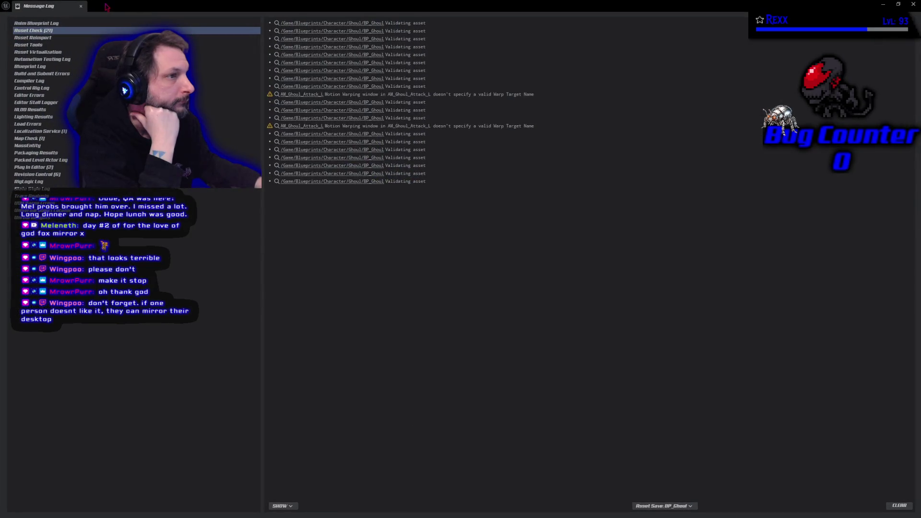
left_click(80, 7)
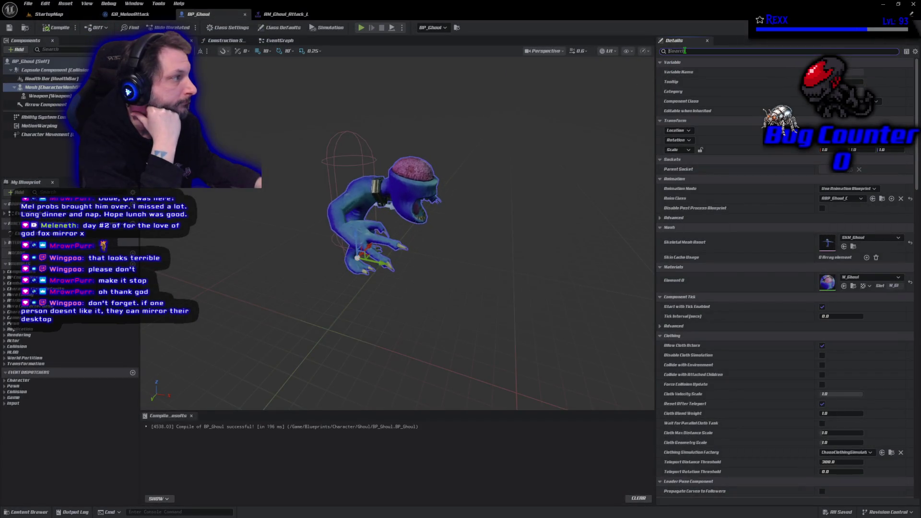
type("mimode")
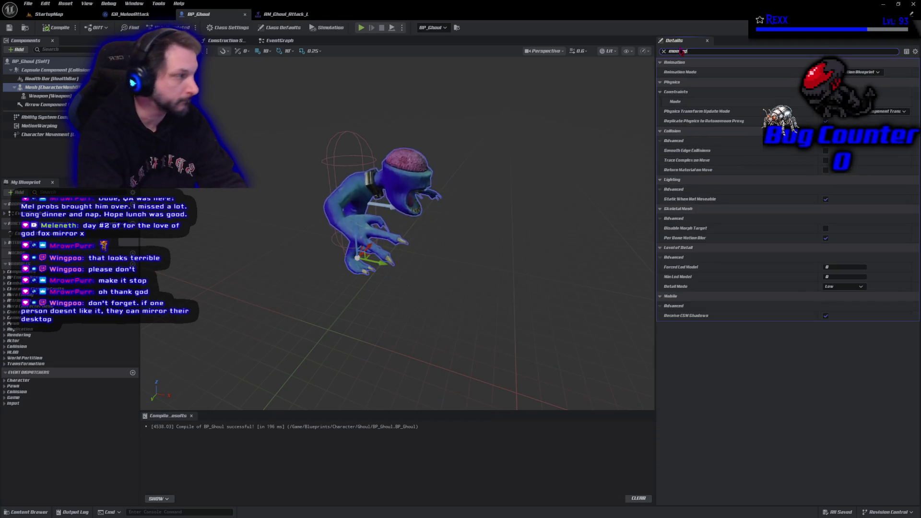
type("ge")
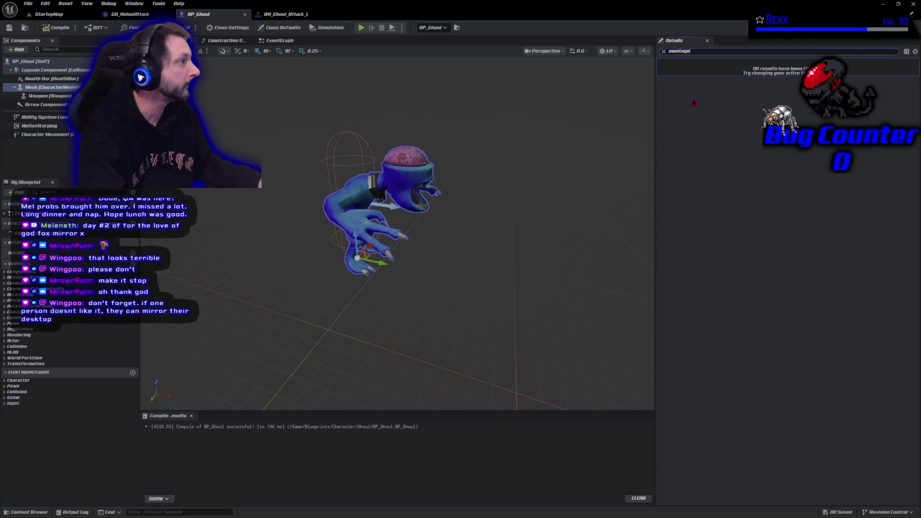
key("BackSpace")
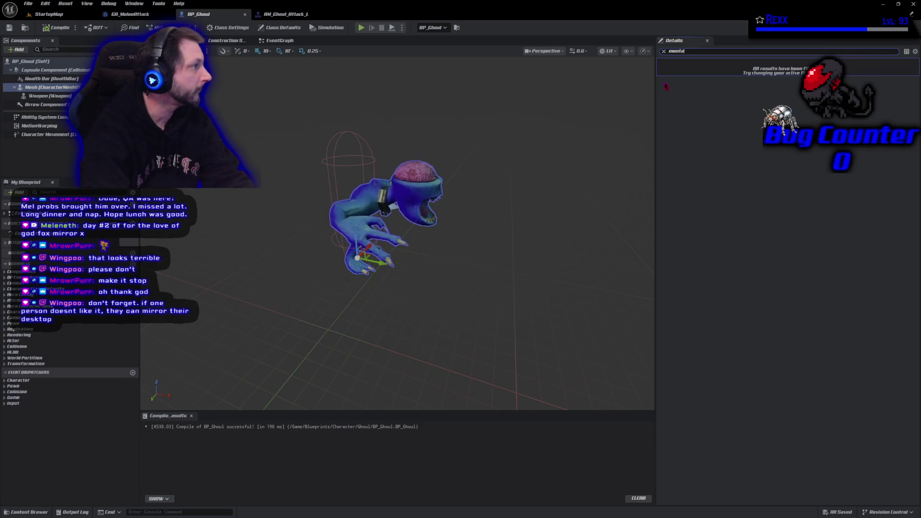
key("BackSpace")
key("BackSpace")
key("BackSpace")
type("atacc")
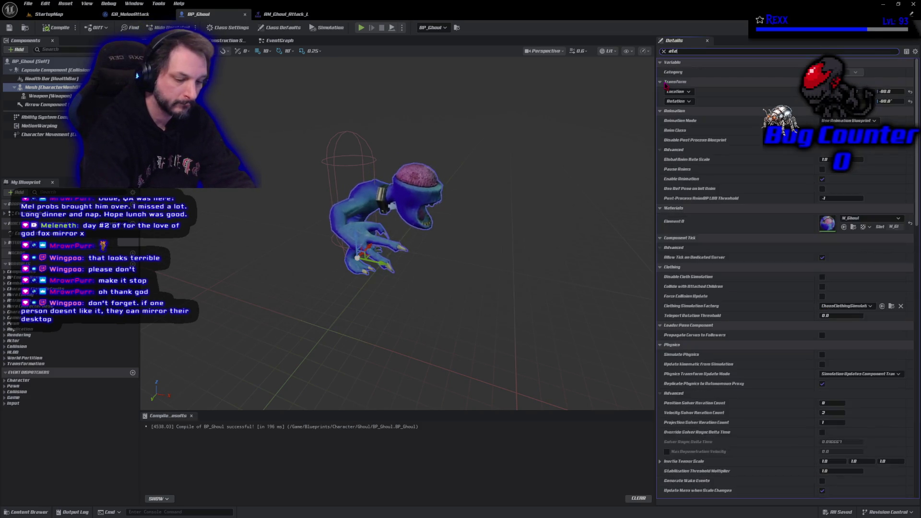
key("BackSpace")
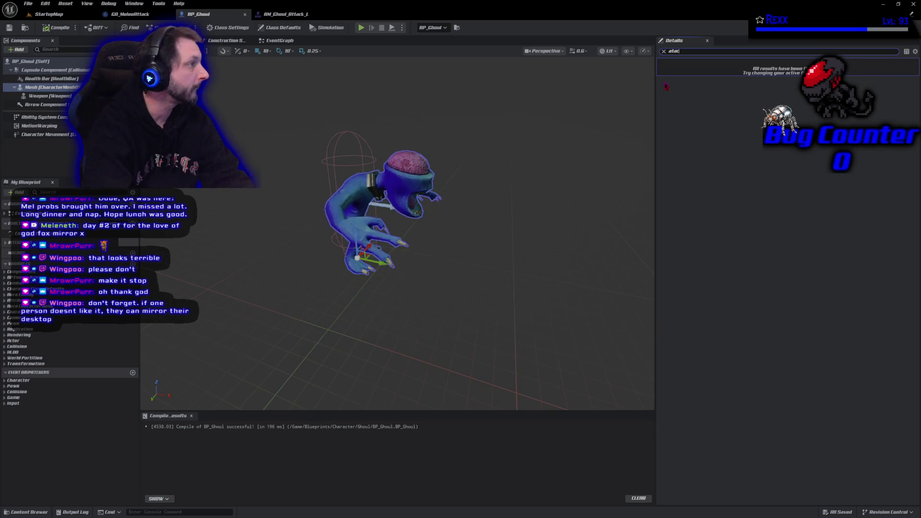
key("BackSpace")
type("ck")
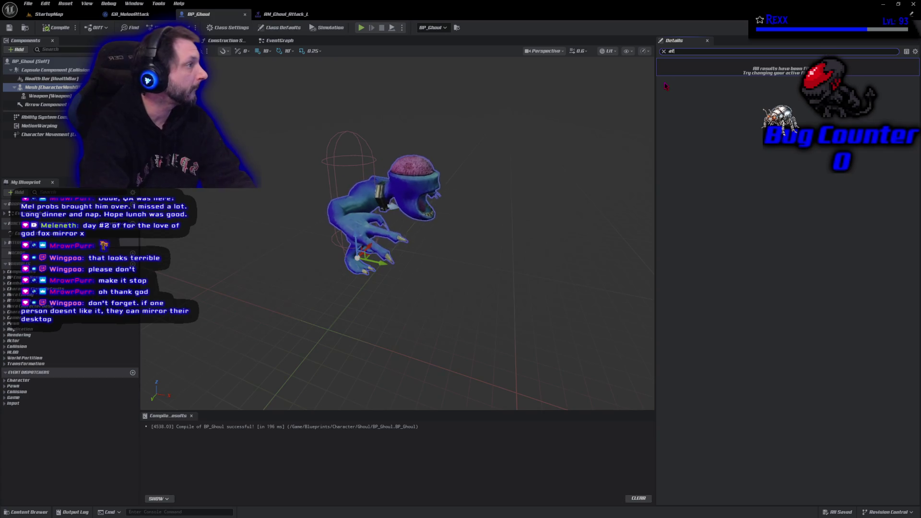
key("BackSpace")
key("BackSpace")
key("BackSpace")
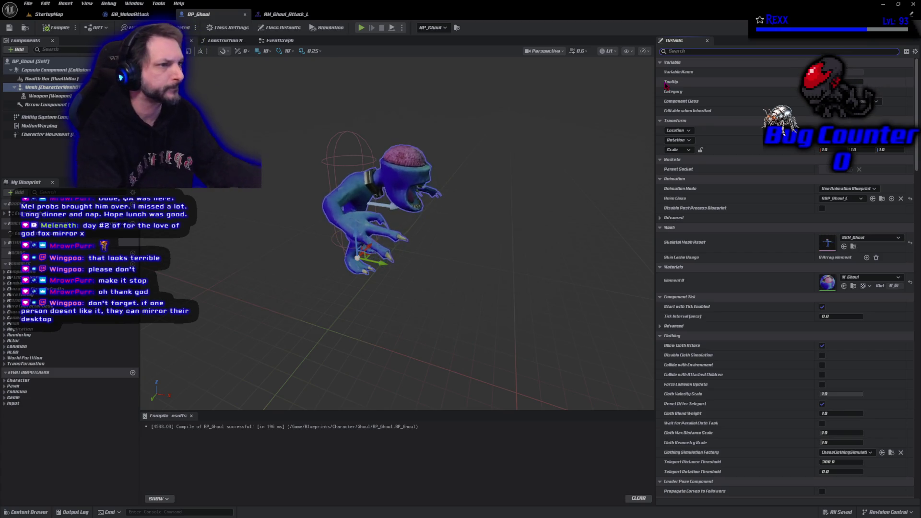
Show BP_Ghoul's Class Defaults filtered by 'attack' with both Attack Montages entries expanded
left_click(75, 63)
left_click(279, 28)
left_click(689, 51)
type("attack")
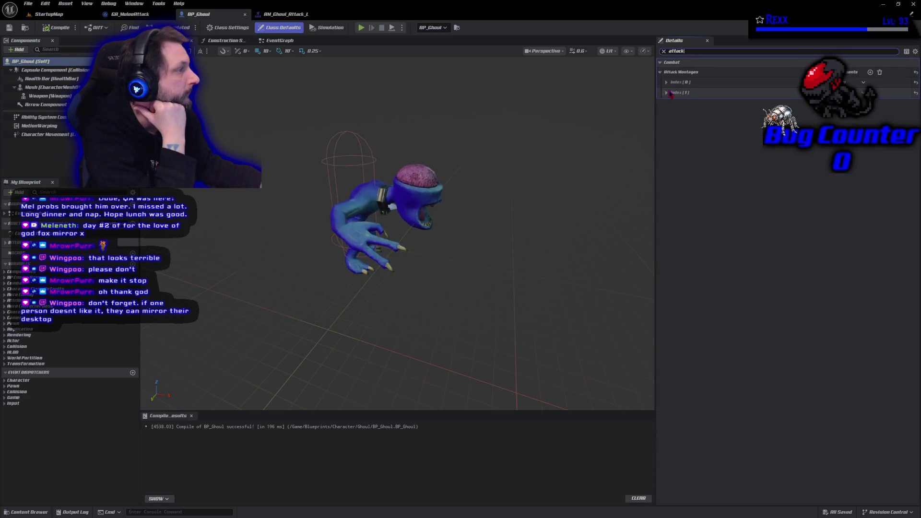
left_click(666, 92)
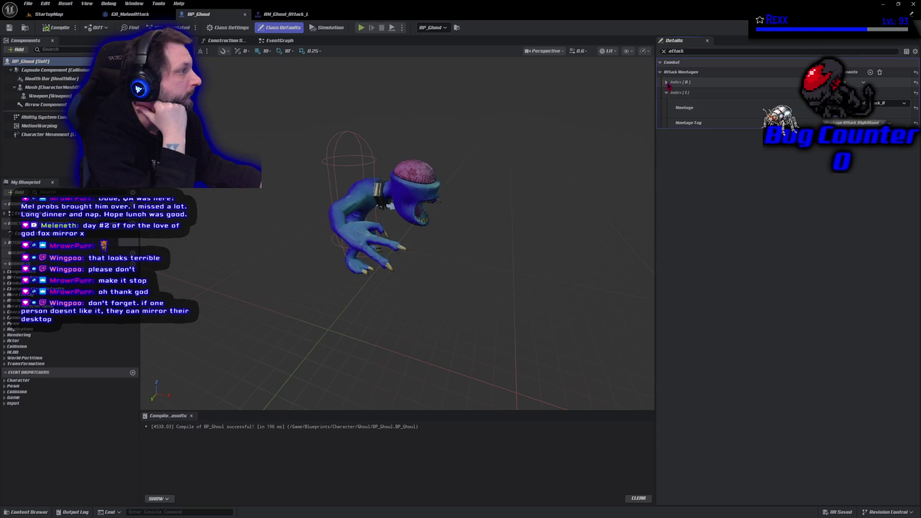
left_click(667, 82)
Reset both Attack Montages entries' montages to default, then compile and save
left_click(873, 137)
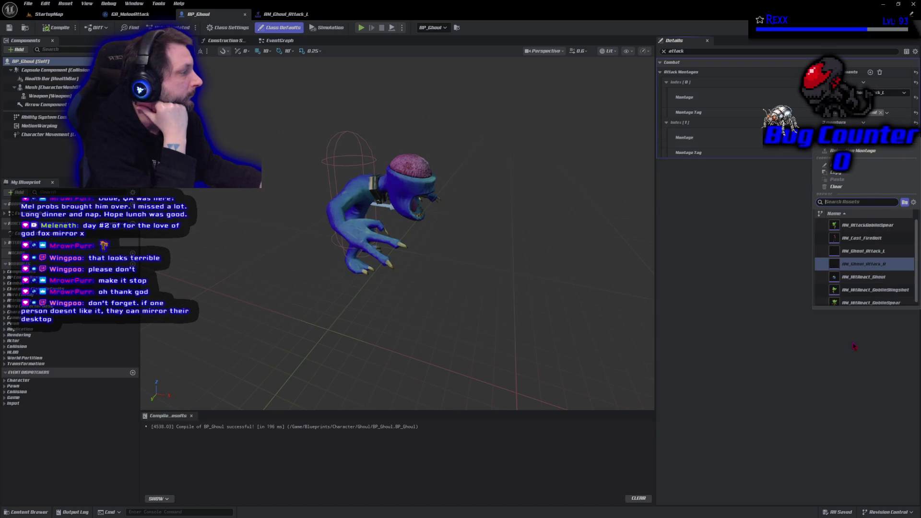
left_click(804, 331)
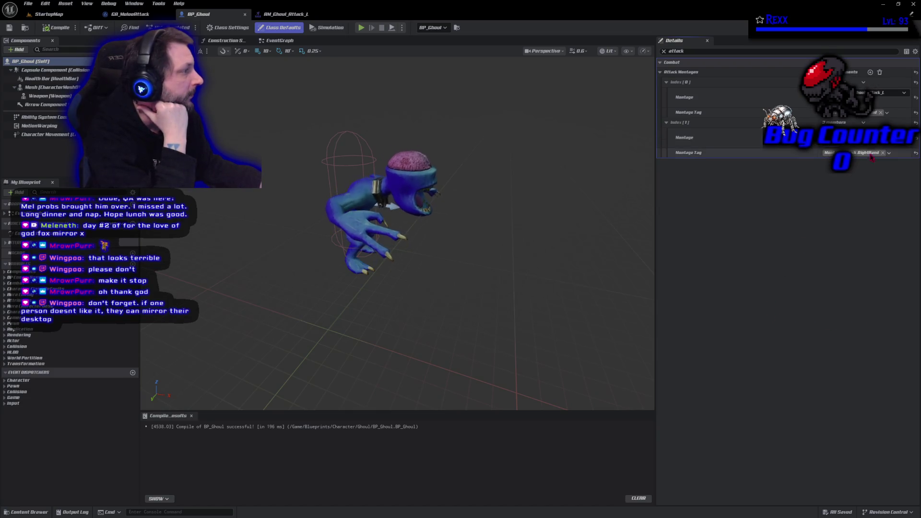
left_click(916, 138)
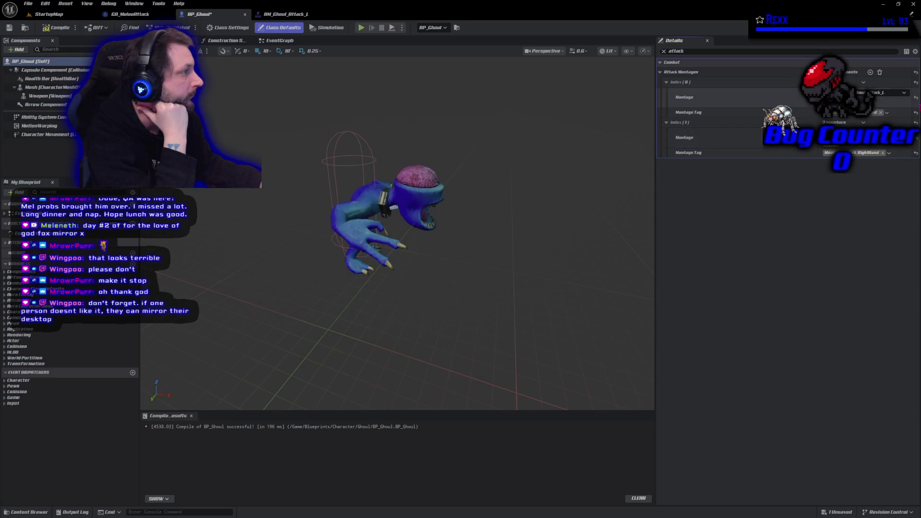
left_click(57, 28)
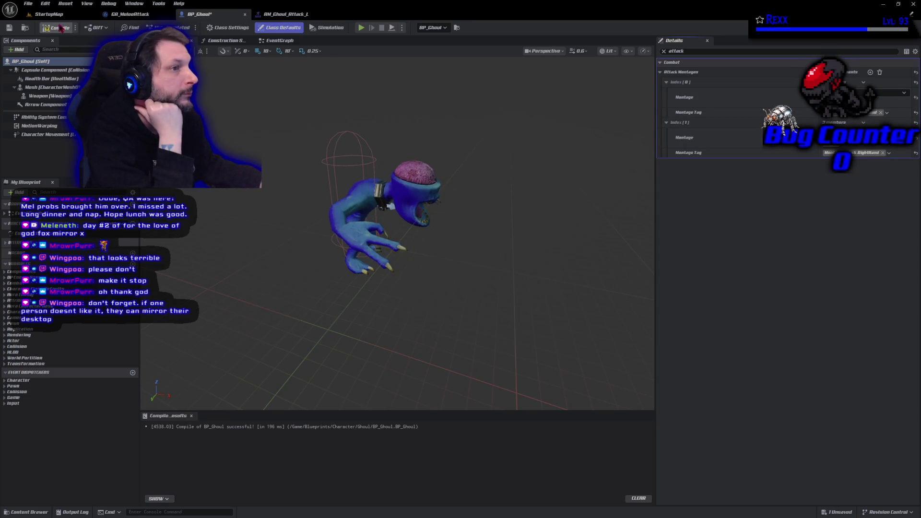
left_click(10, 28)
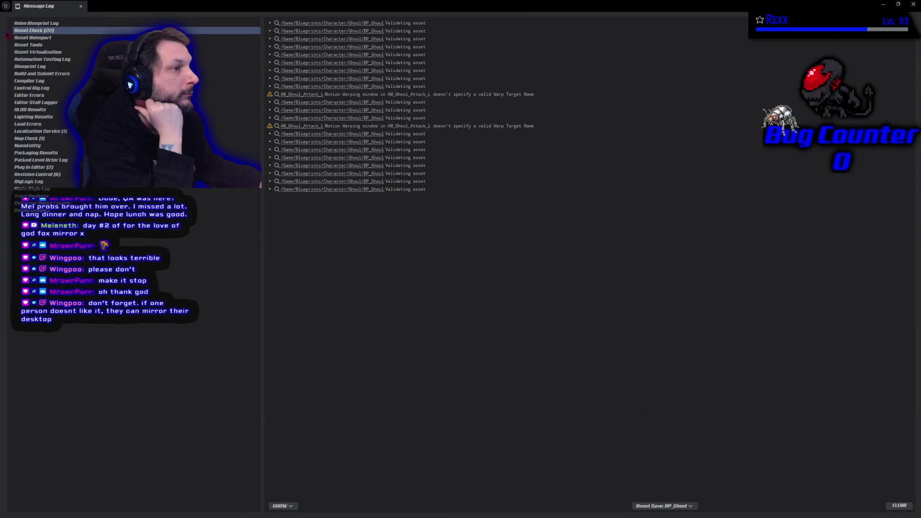
left_click(81, 9)
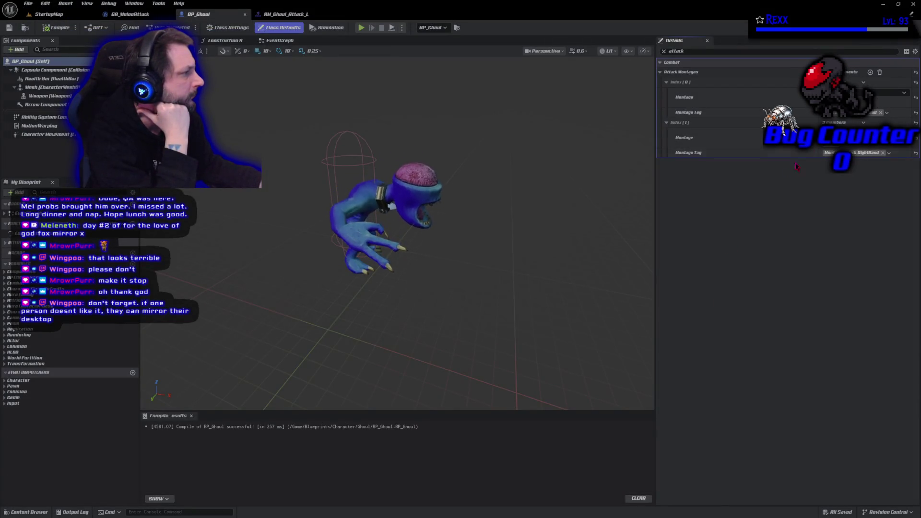
left_click(859, 137)
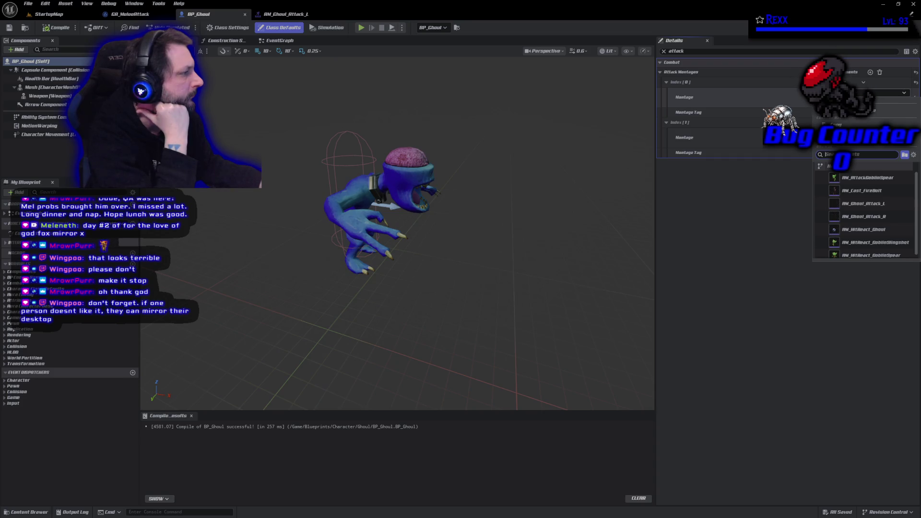
Assign new attack montages to both Attack Montages entries, then recompile and save
left_click(880, 207)
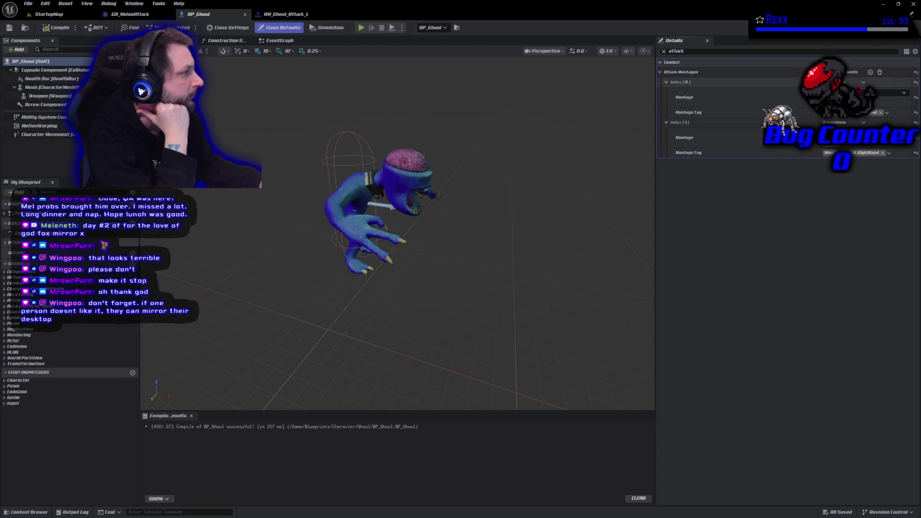
left_click(893, 93)
left_click(878, 191)
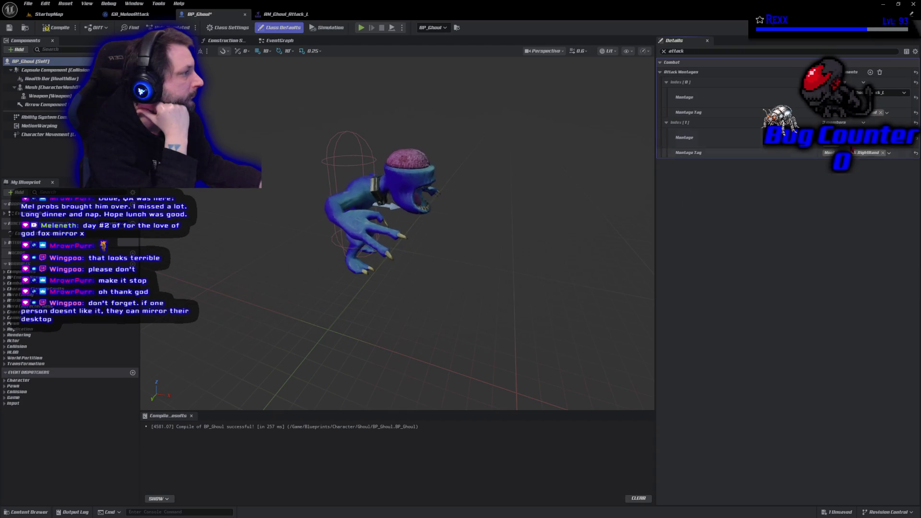
left_click(890, 138)
left_click(870, 265)
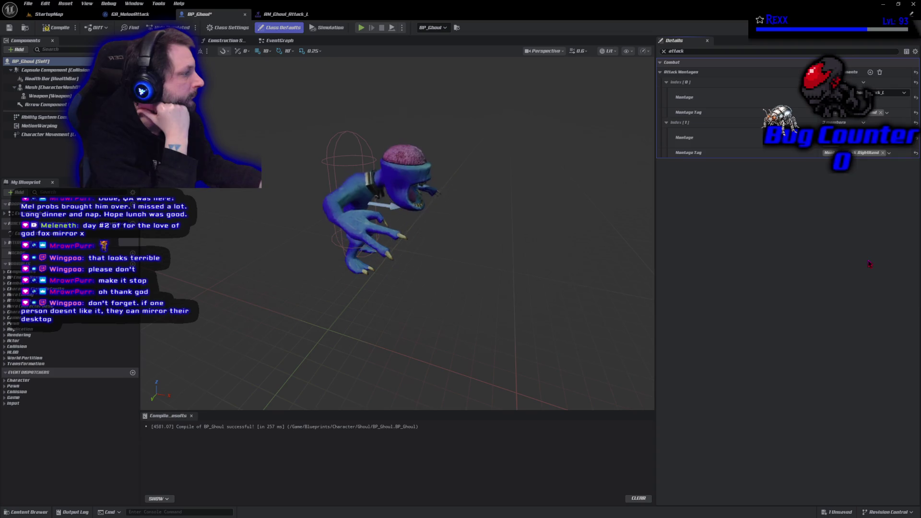
left_click(57, 28)
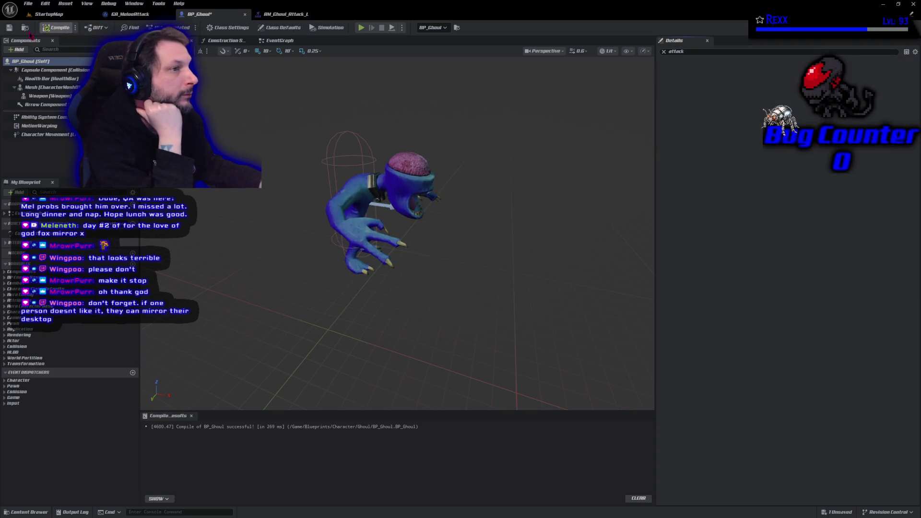
left_click(9, 27)
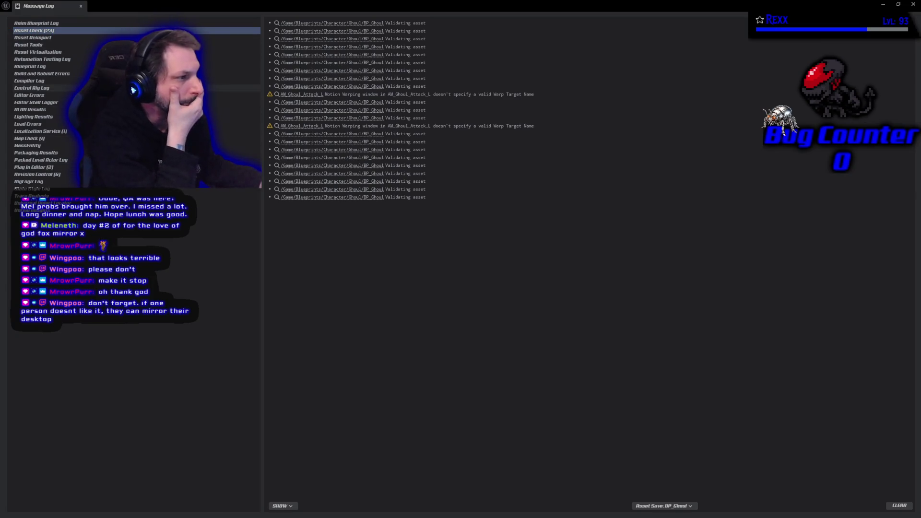
Filter the class defaults by 'montage' and remove all Attack Montages array elements
key("alt+Tab")
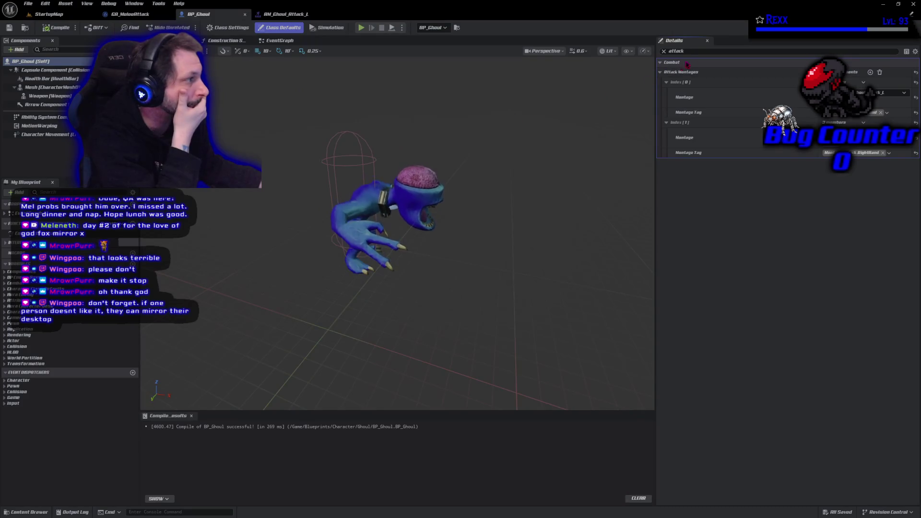
key("ctrl+a")
type("mo")
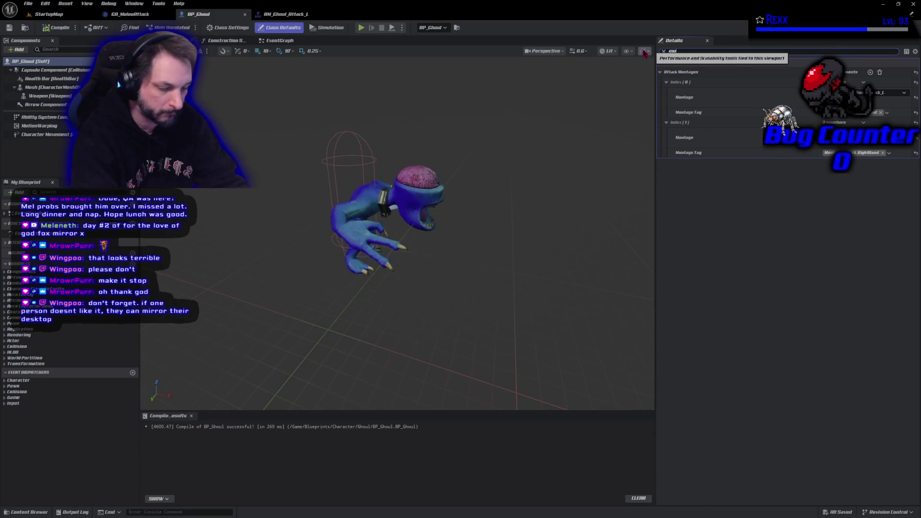
type("ntage")
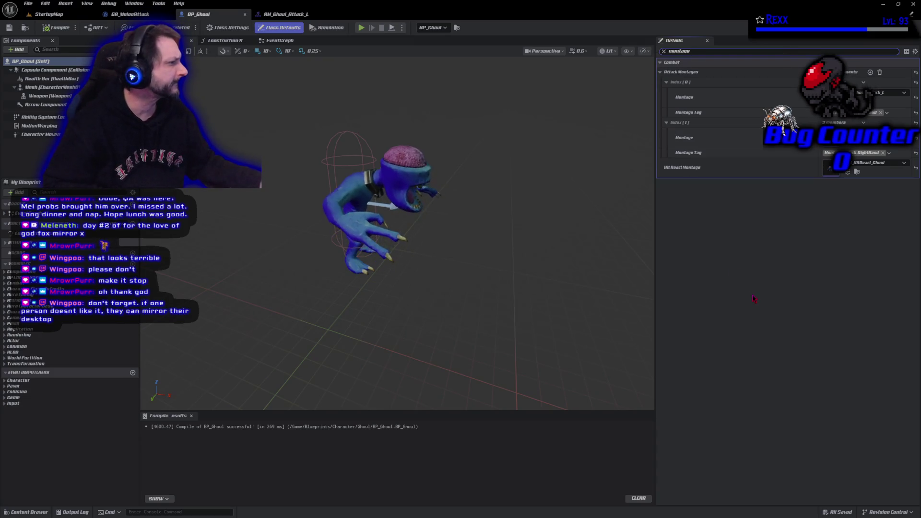
left_click(880, 73)
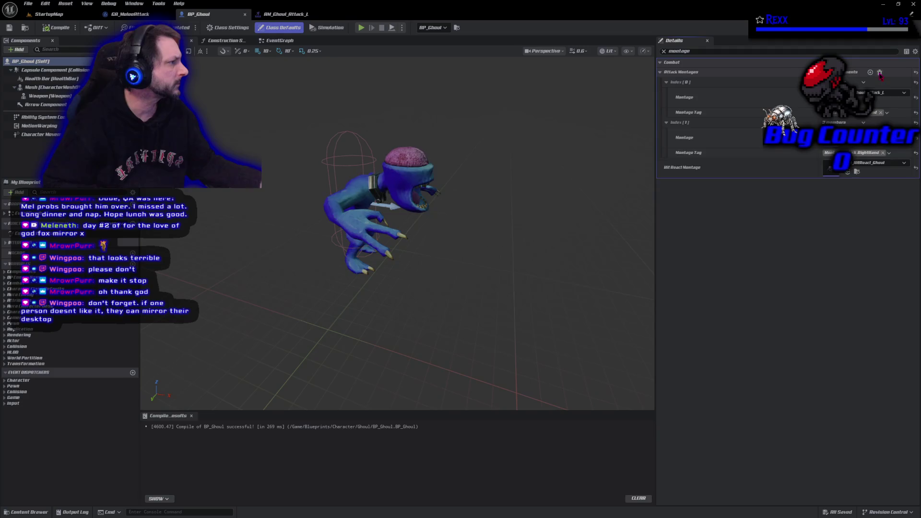